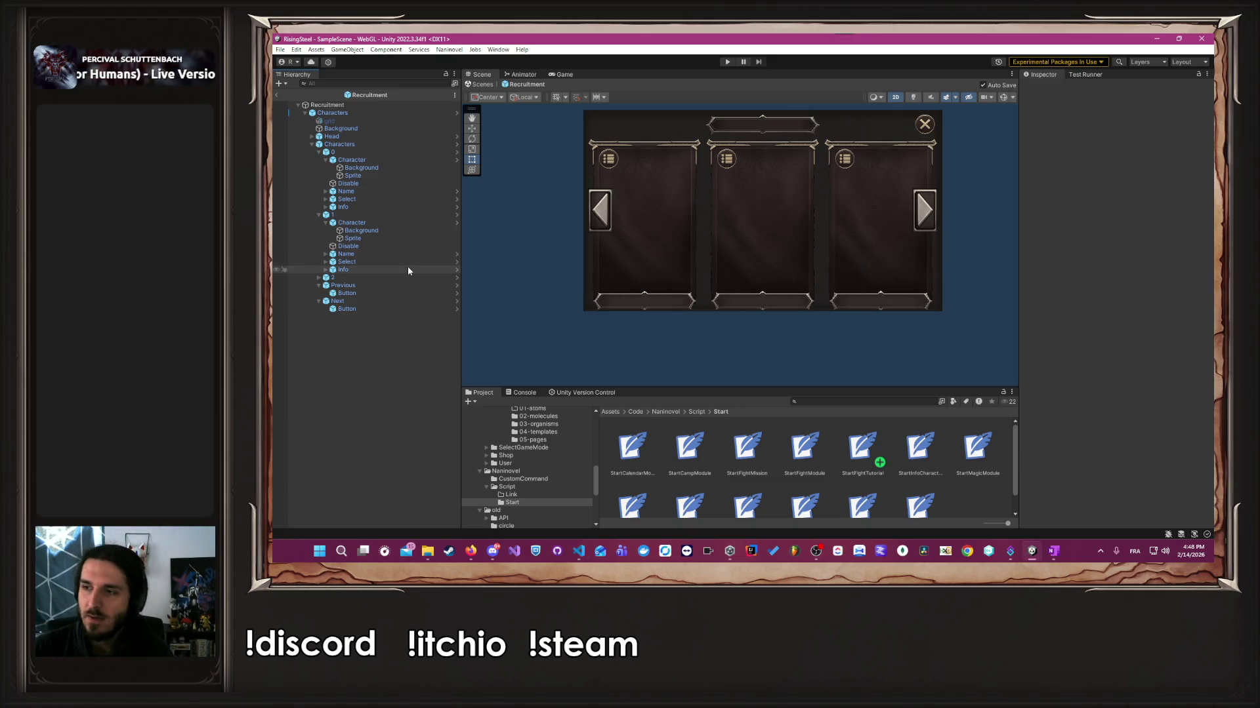
Play-test from the main menu: start a new game, enter a player name, pick a character, check the Console, stop.
left_click(727, 61)
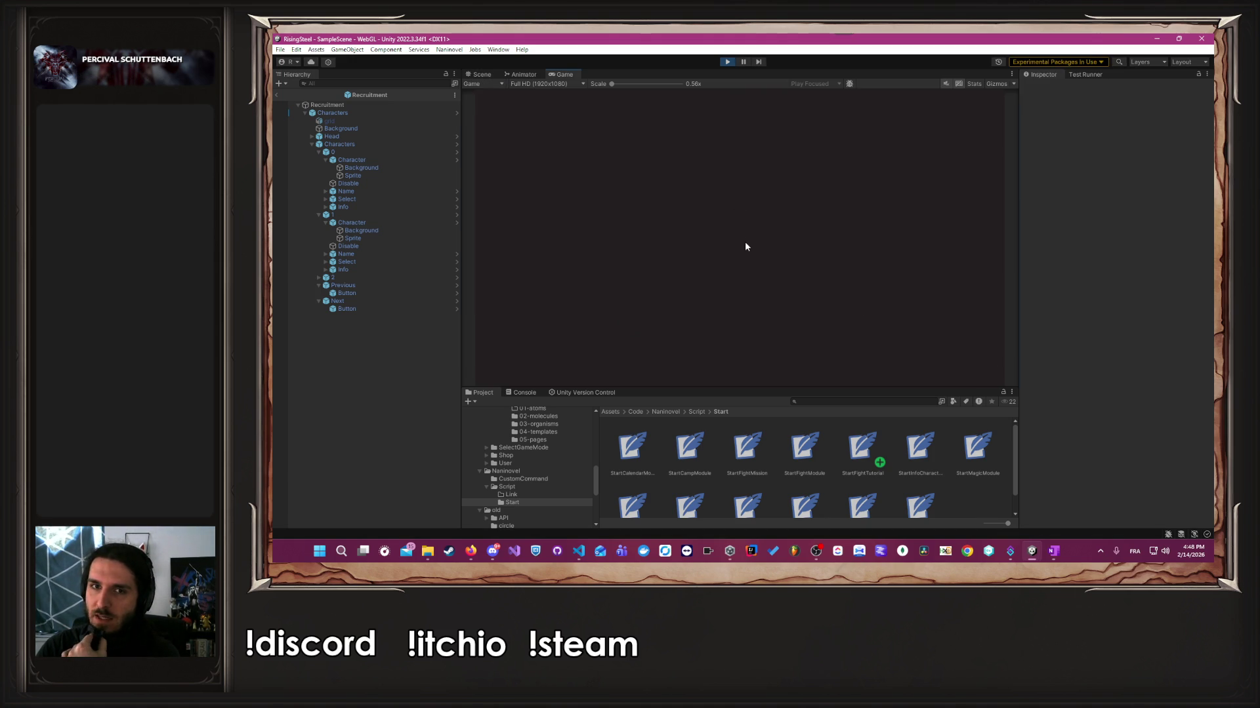
left_click(749, 170)
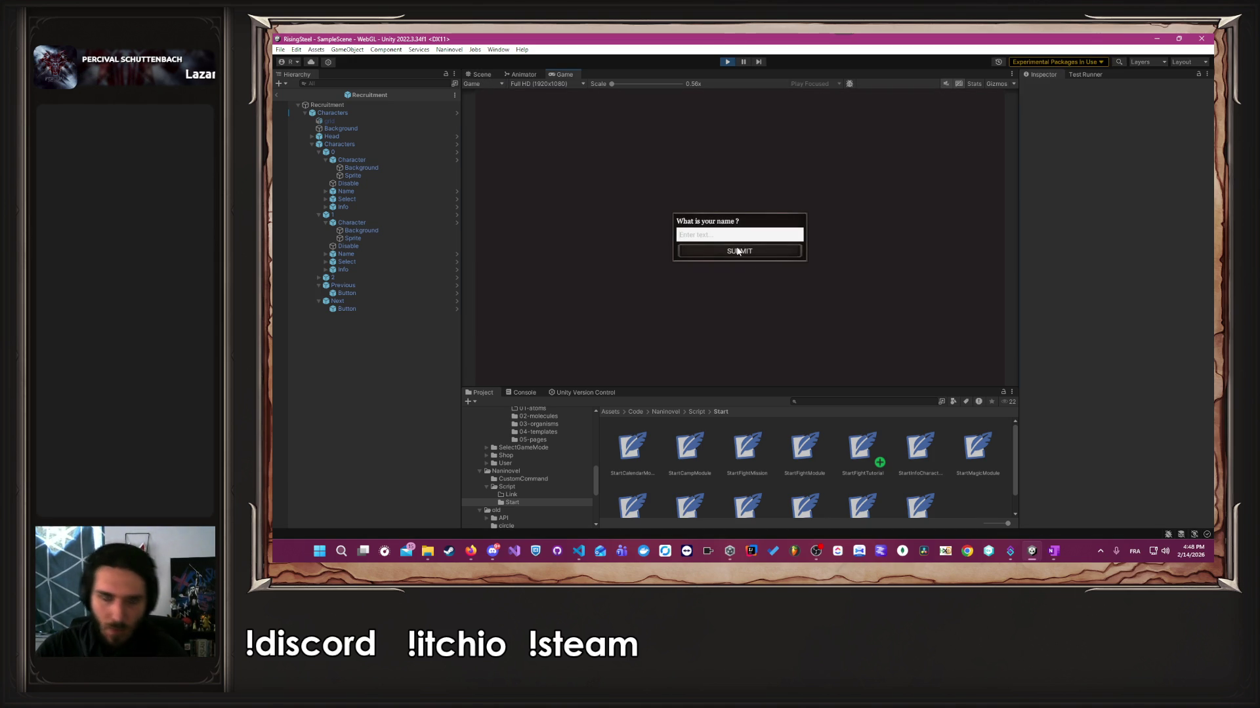
type("Ambre")
left_click(738, 250)
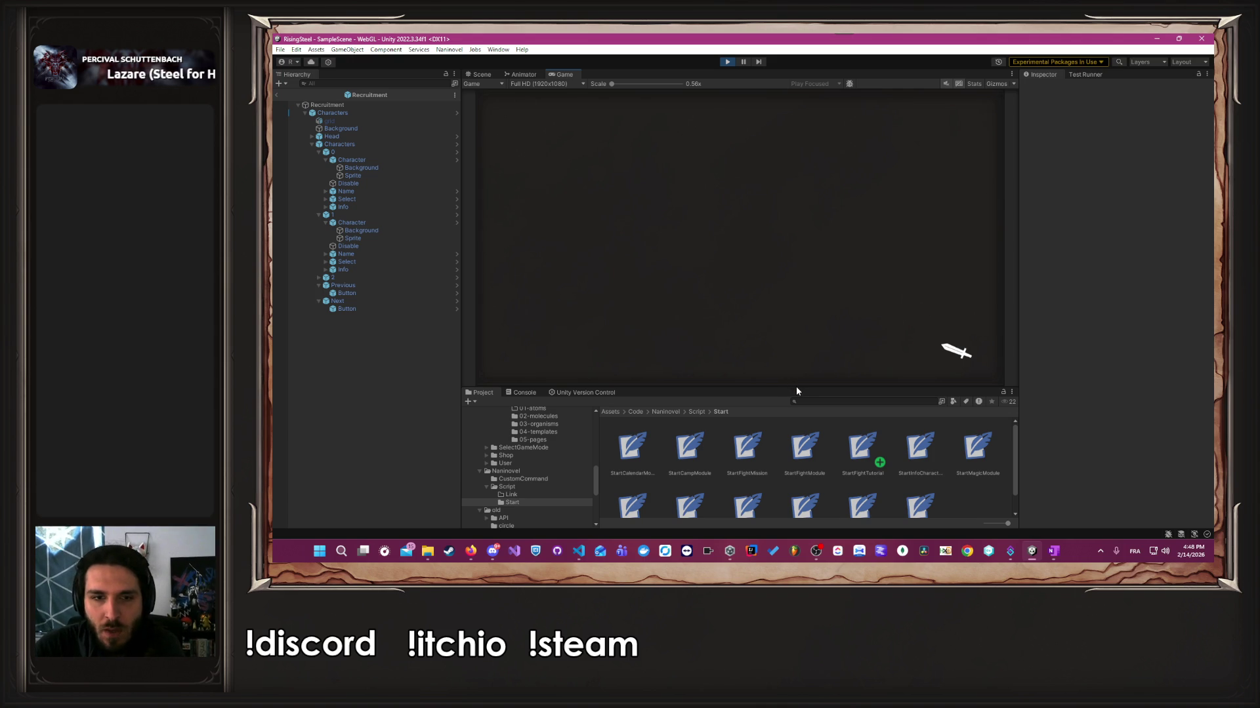
left_click_drag(800, 390, 581, 343)
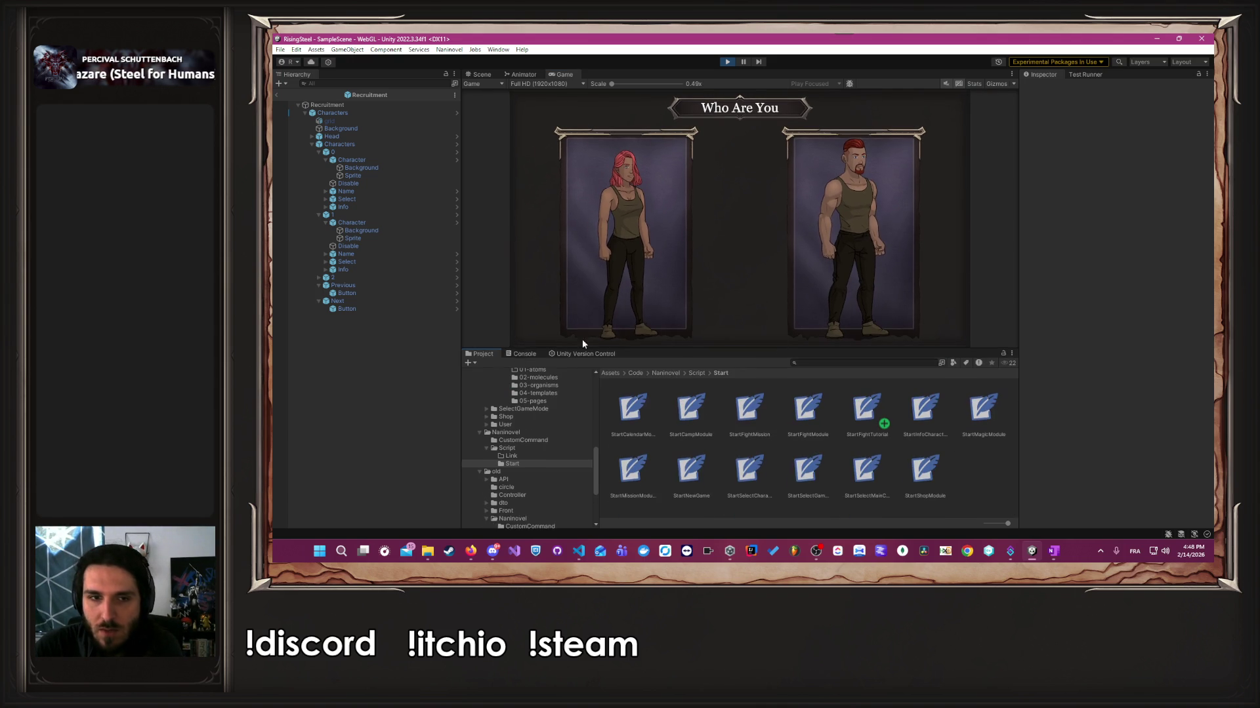
left_click(523, 354)
left_click(619, 267)
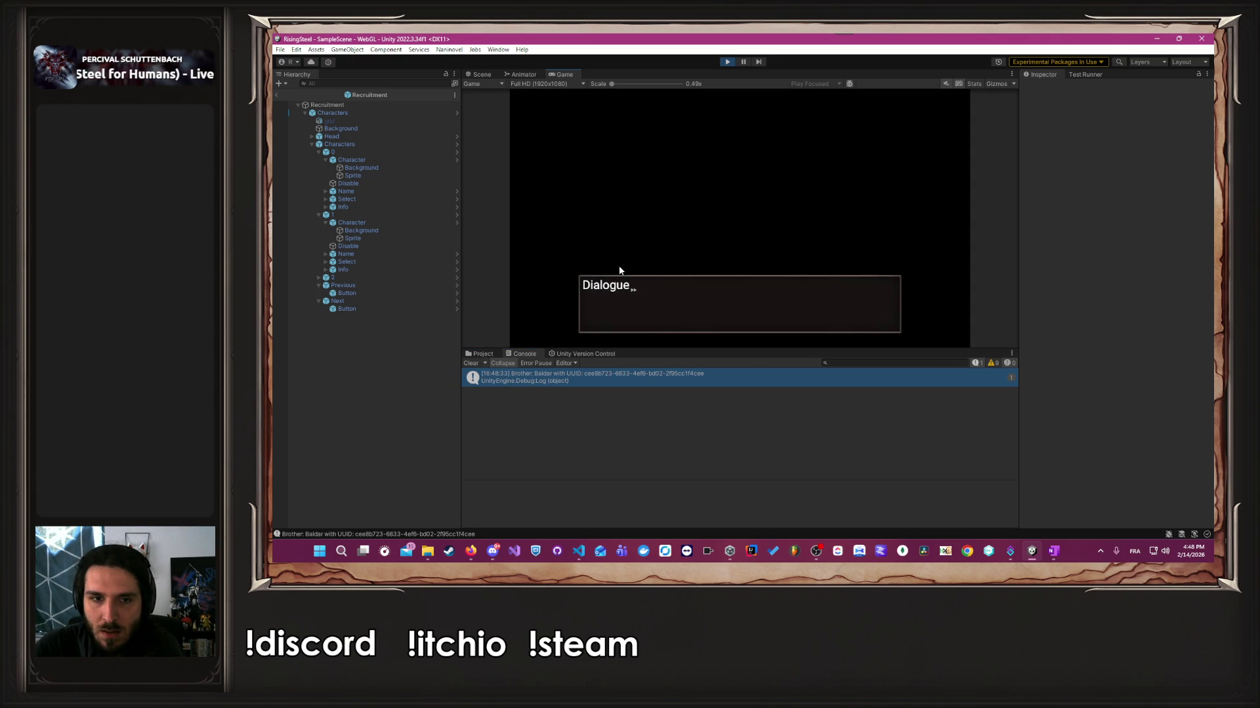
left_click(725, 63)
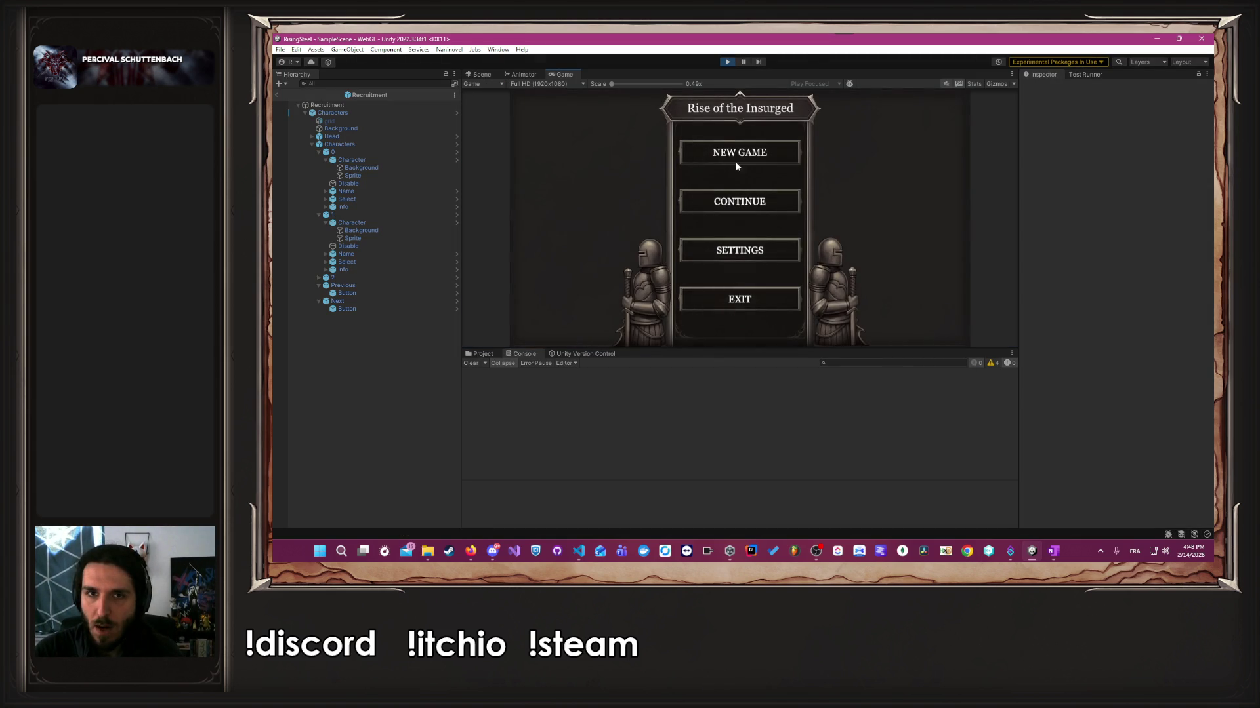
Run the new-game test again with another player name and character choice, then stop Play mode.
left_click(736, 162)
type("Ambre")
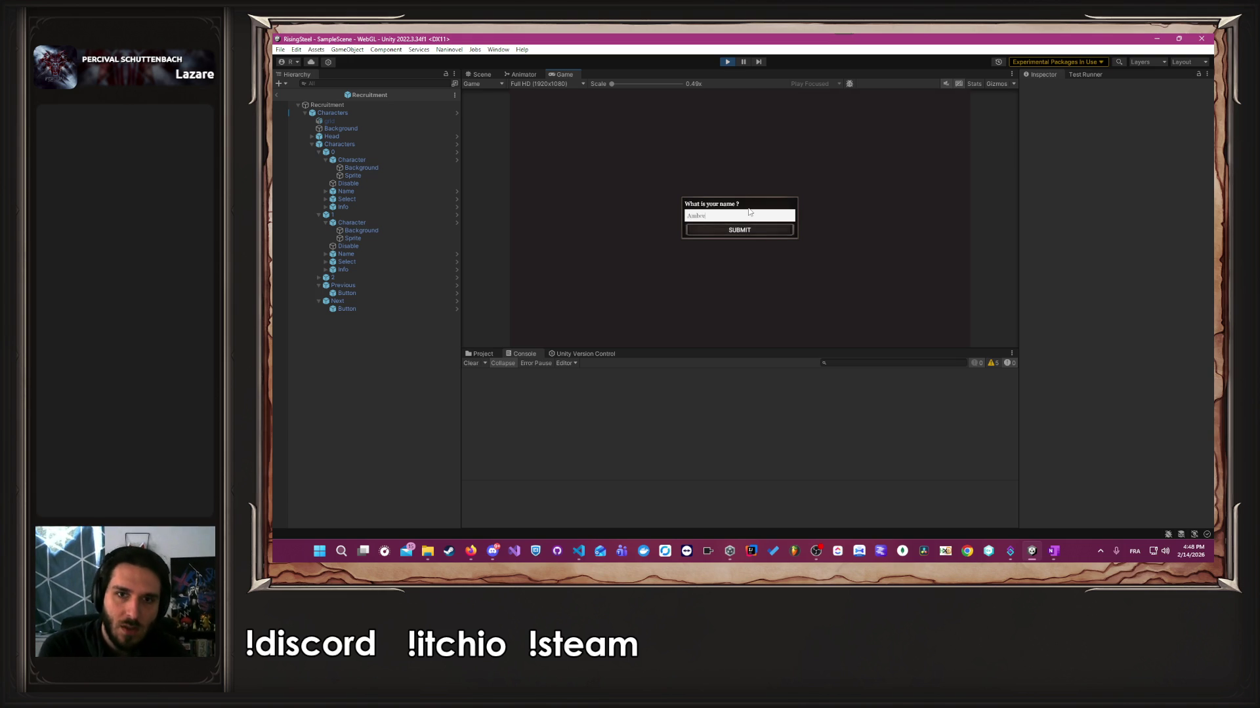
key("Return")
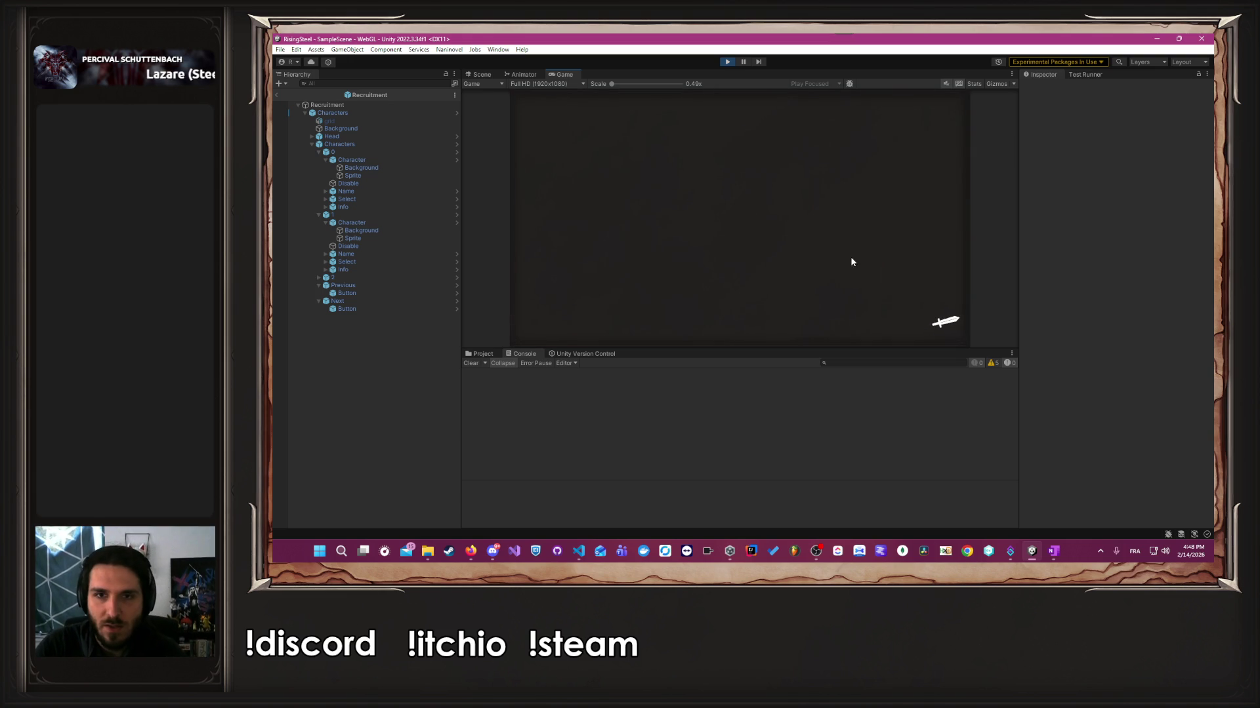
left_click(841, 248)
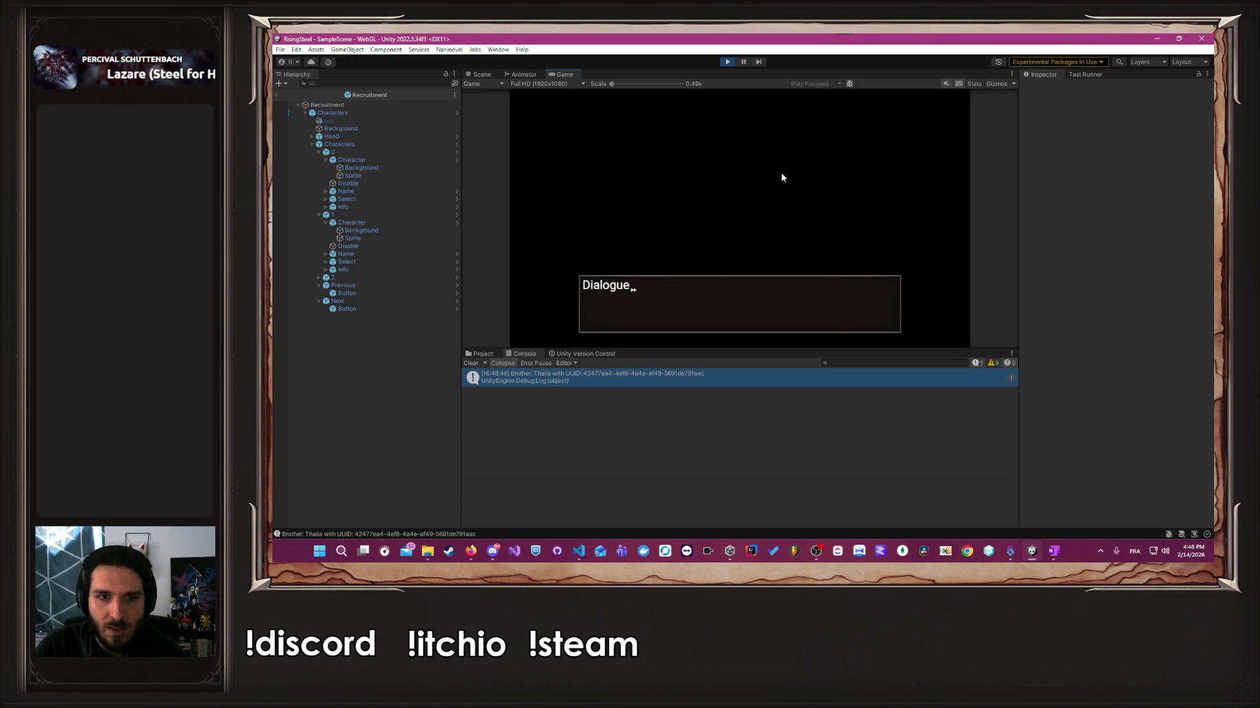
left_click(726, 62)
key("alt+Tab")
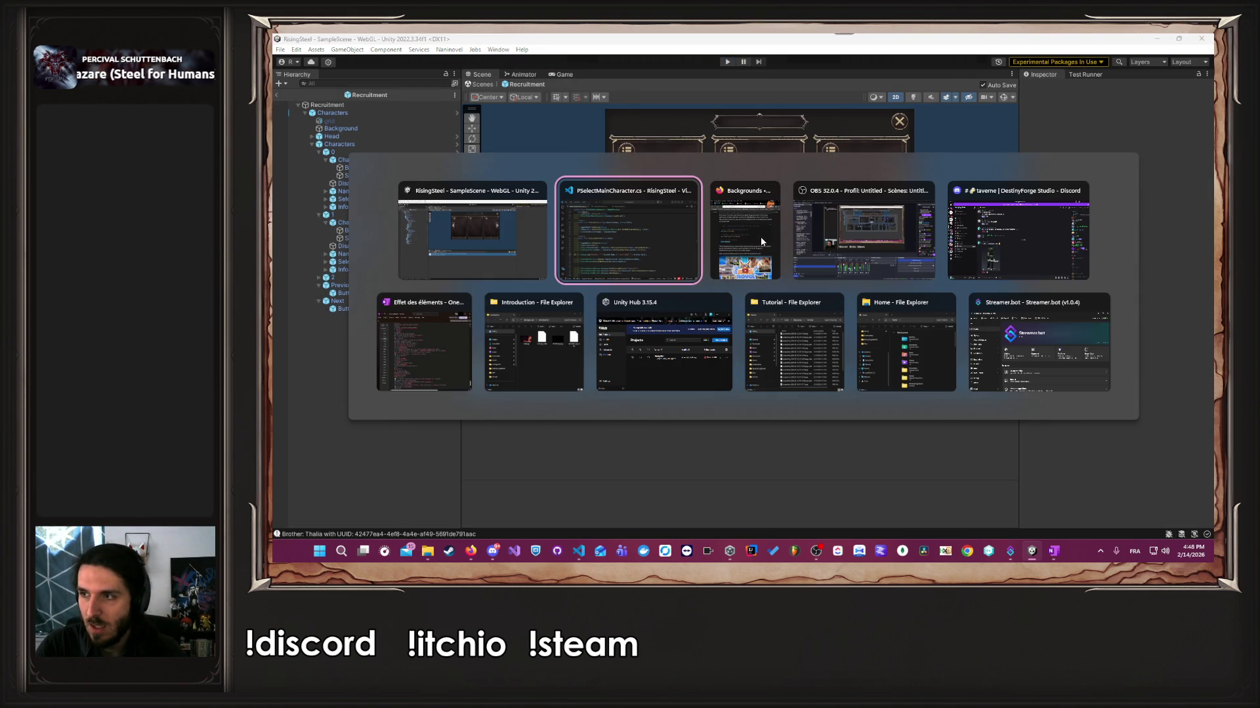
Delete the brother name/UUID Debug.Log line in SelectCharacter, leaving blank lines for new code.
scroll(846, 334, "down", 3)
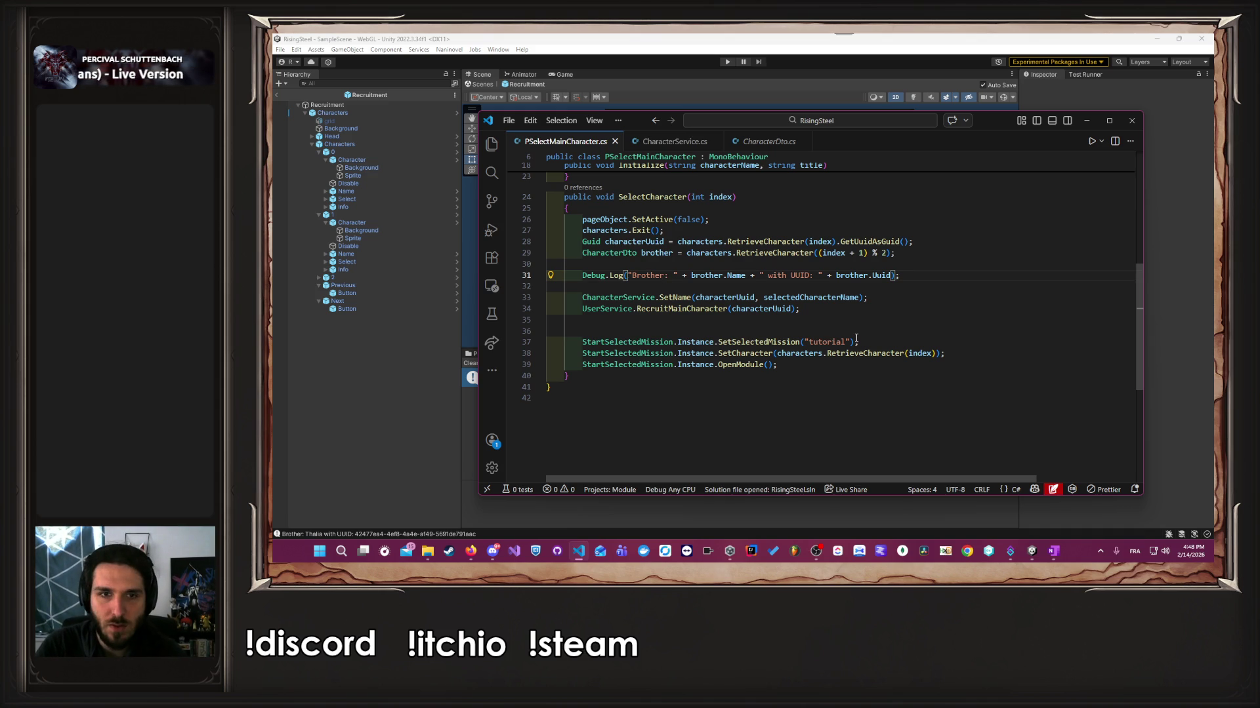
left_click(907, 287)
key("shift+Up")
key("shift+Up")
key("BackSpace")
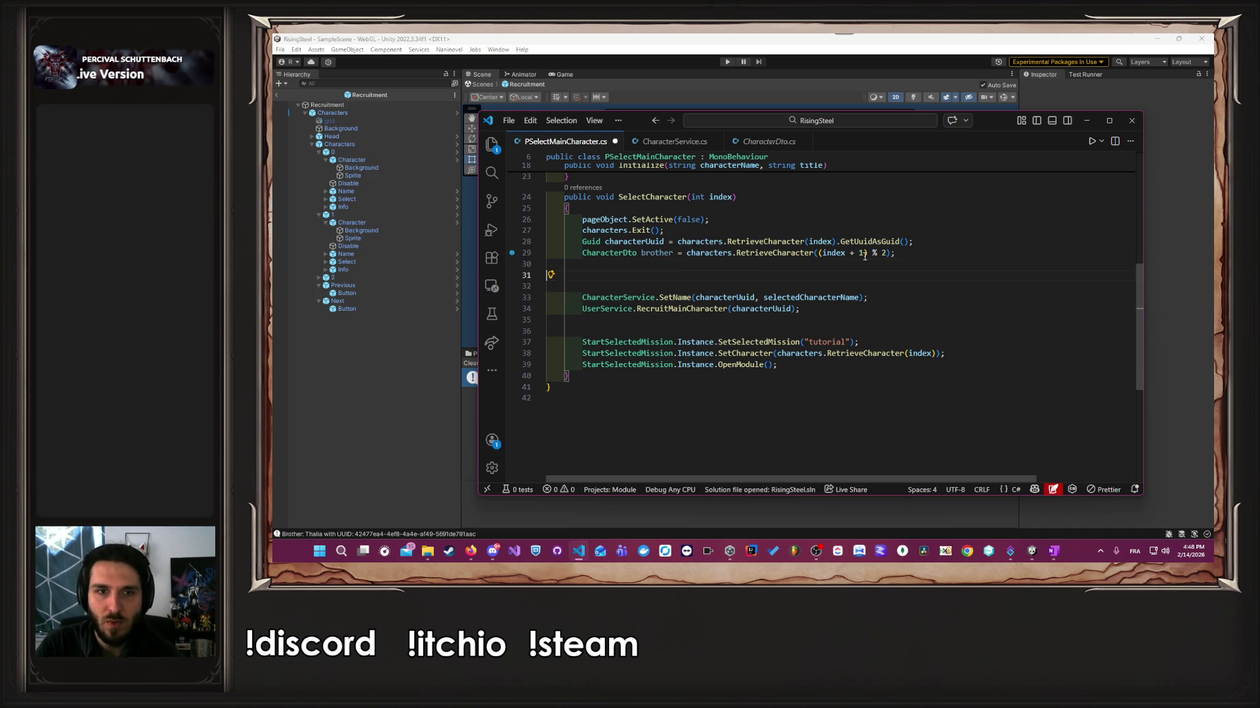
key("Return")
key("Return")
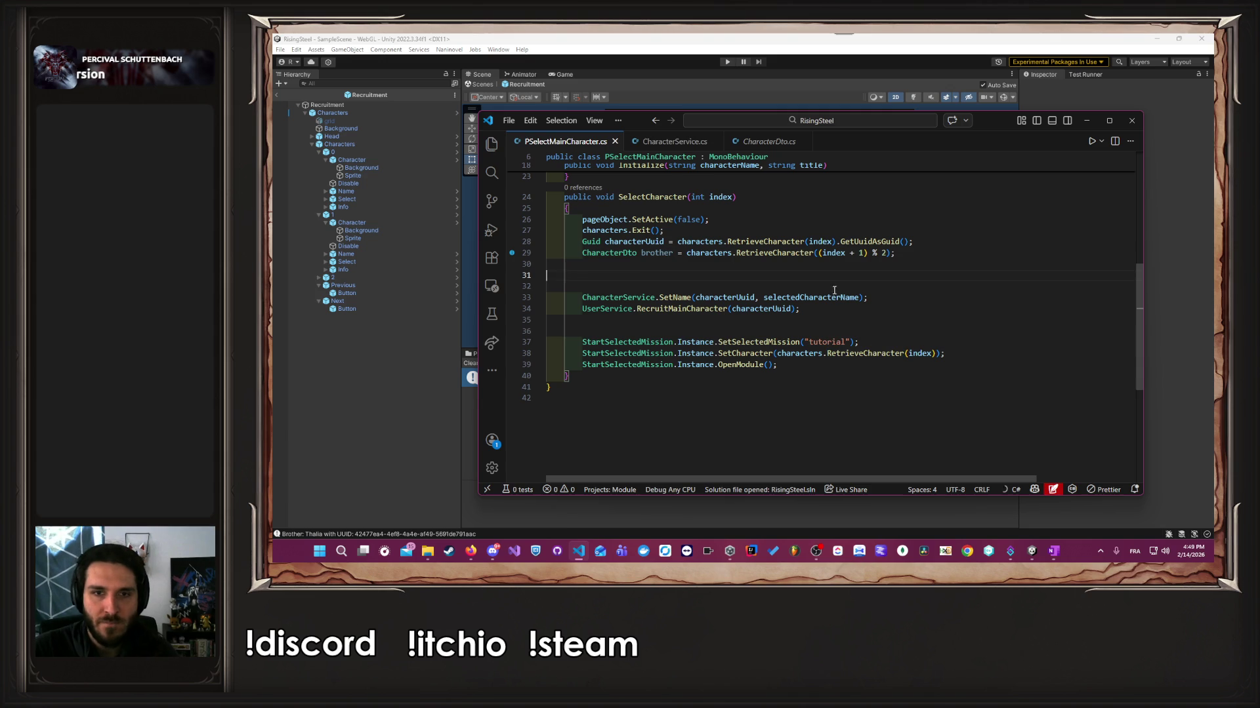
Go to the SetCharacter definition and copy the three varManager lines from OpenModule.
left_click(744, 353, "ctrl")
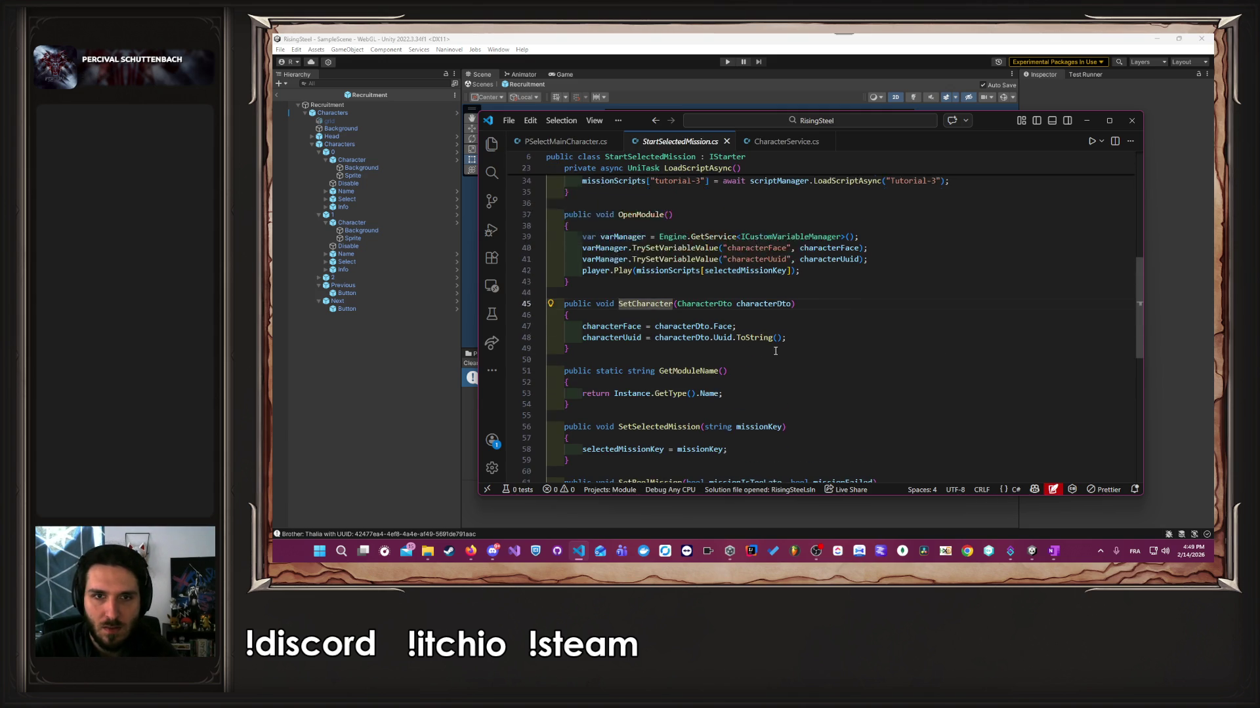
mouse_move(801, 296)
left_mouse_down()
mouse_move(656, 289)
mouse_move(544, 259)
left_mouse_up()
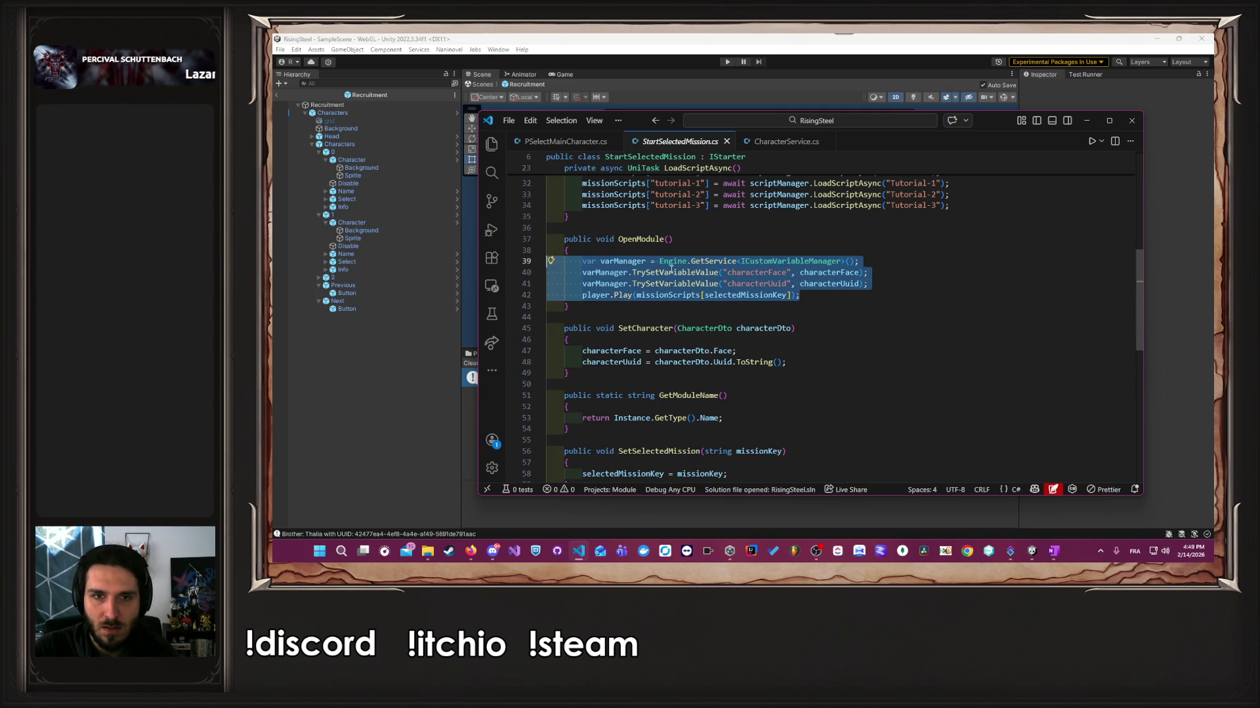
left_click_drag(868, 293, 506, 276)
key("ctrl+c")
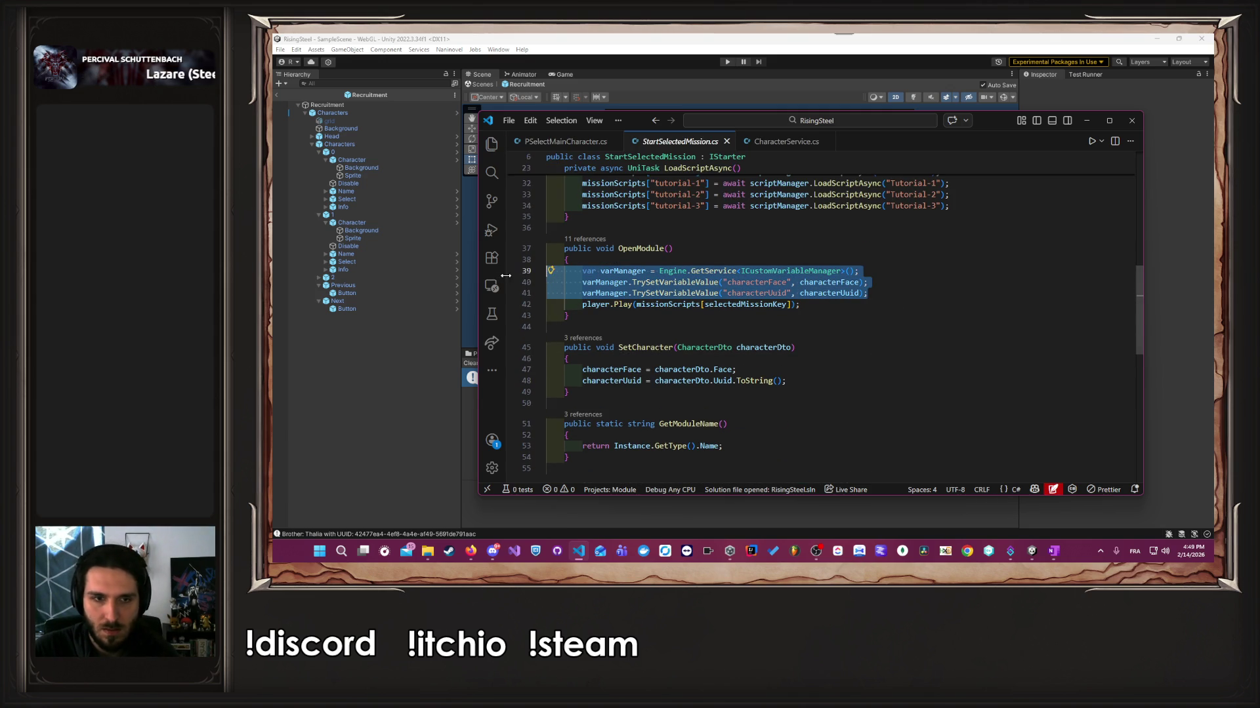
key("alt+Left")
Paste the varManager lines into SelectCharacter and add the Naninovel namespace import.
left_click(767, 326)
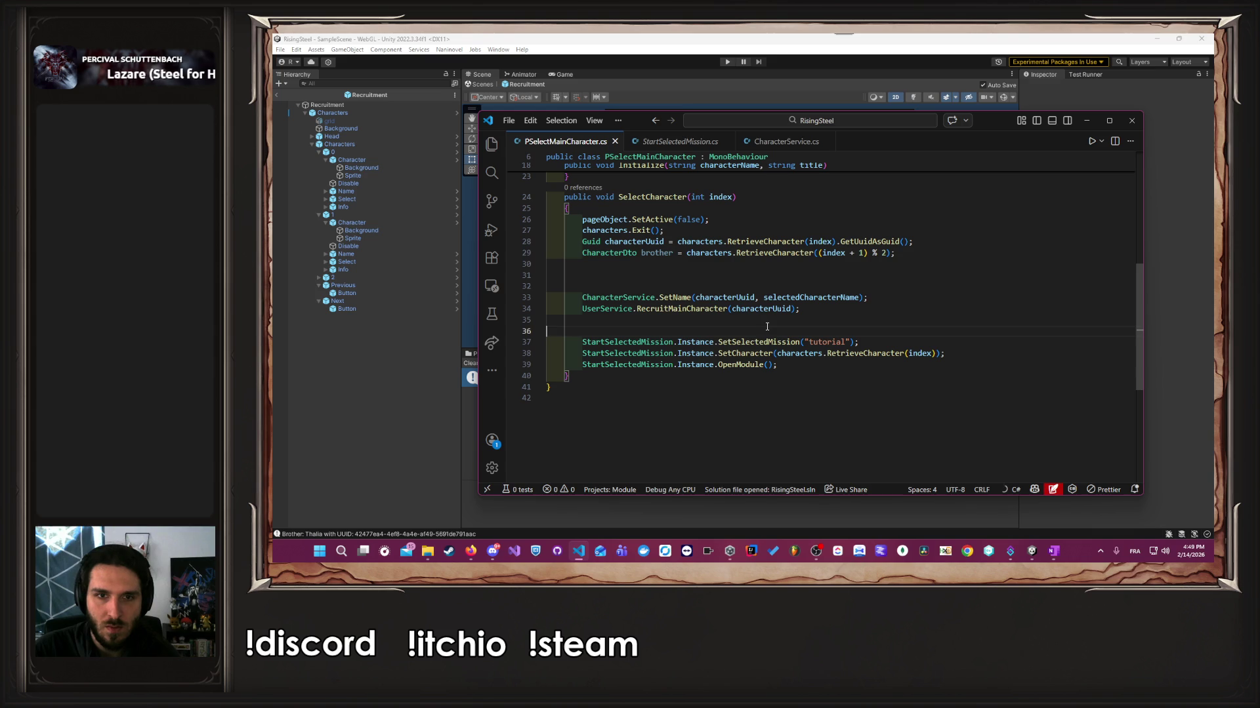
key("ctrl+v")
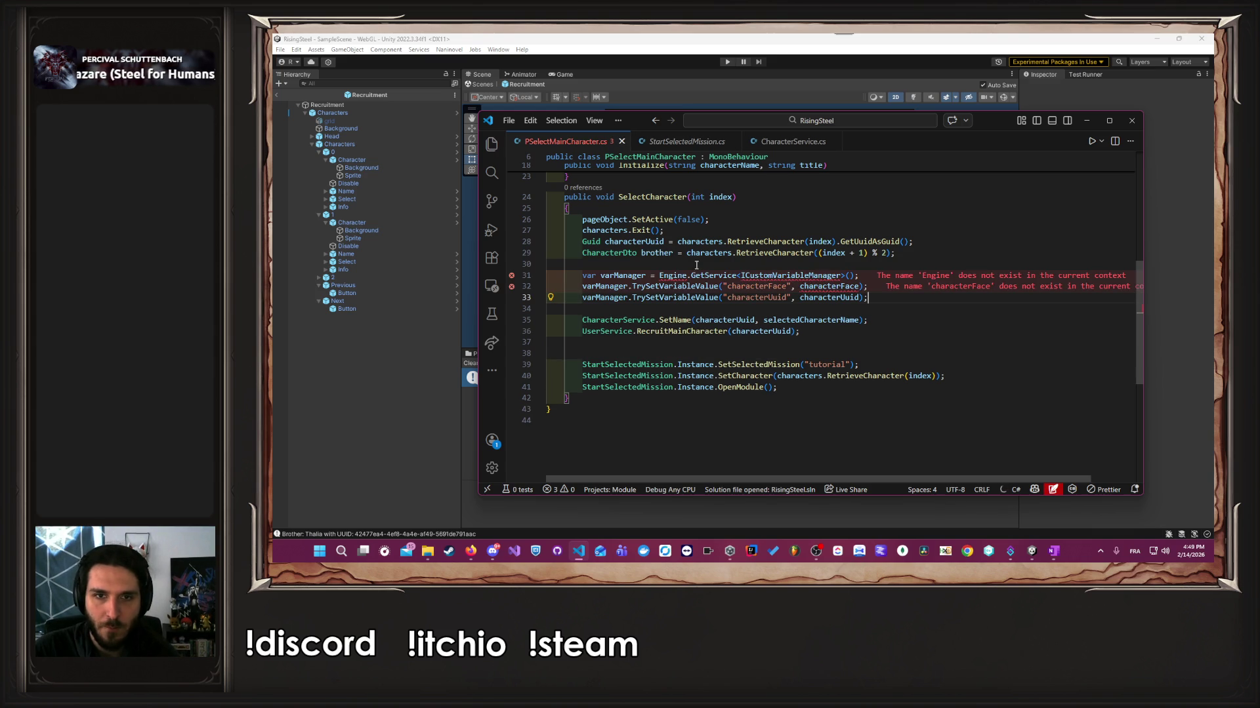
left_click(759, 262)
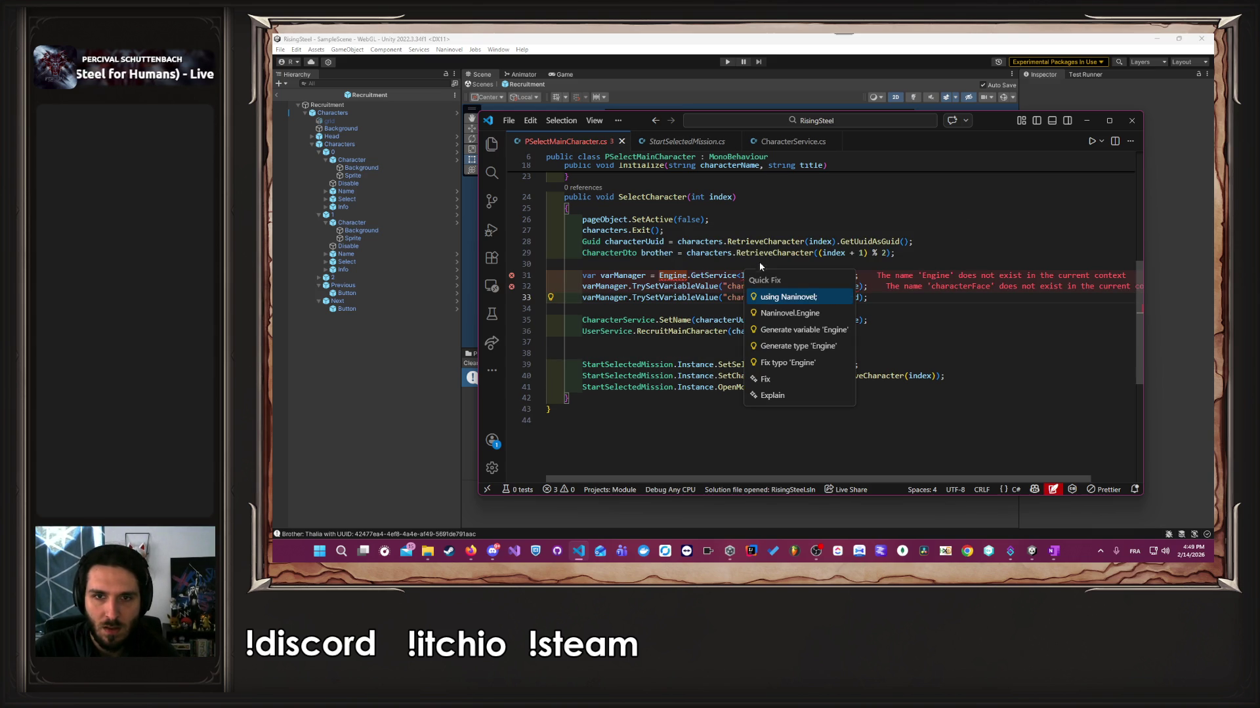
left_click(798, 297)
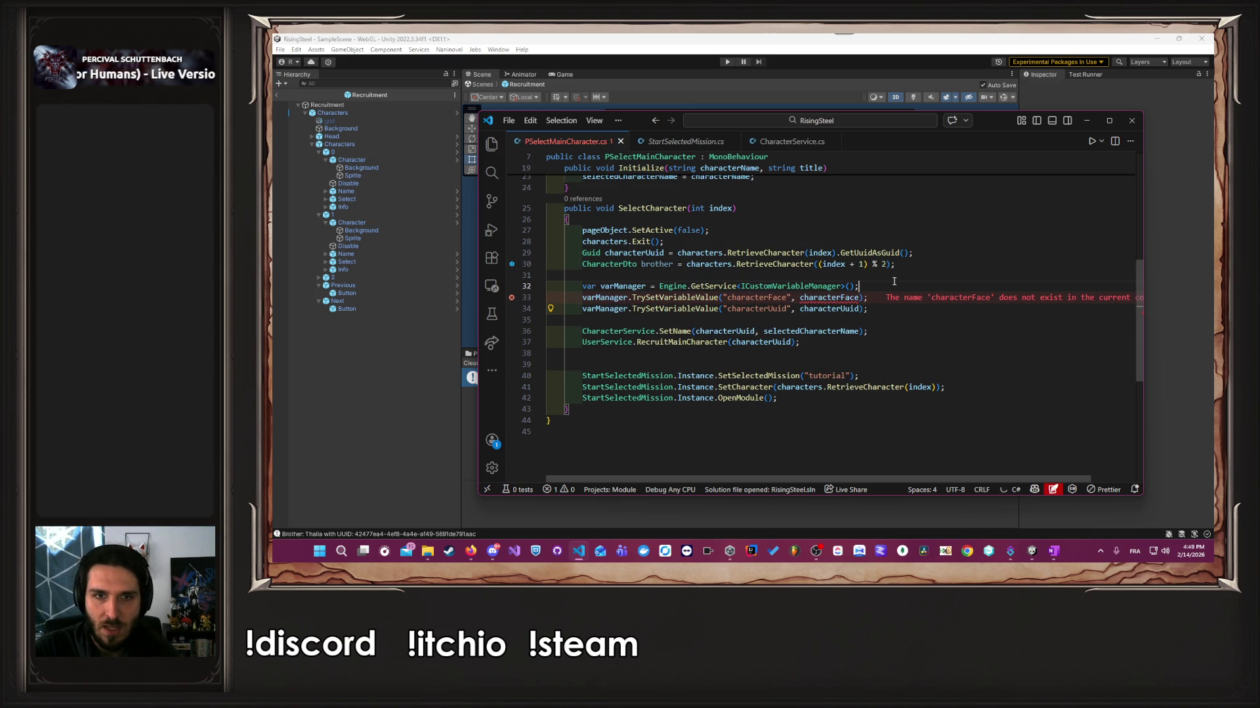
Change the characterFace argument to brother.Face.
double_click(662, 264)
key("ctrl+c")
left_click_drag(844, 297, 851, 298)
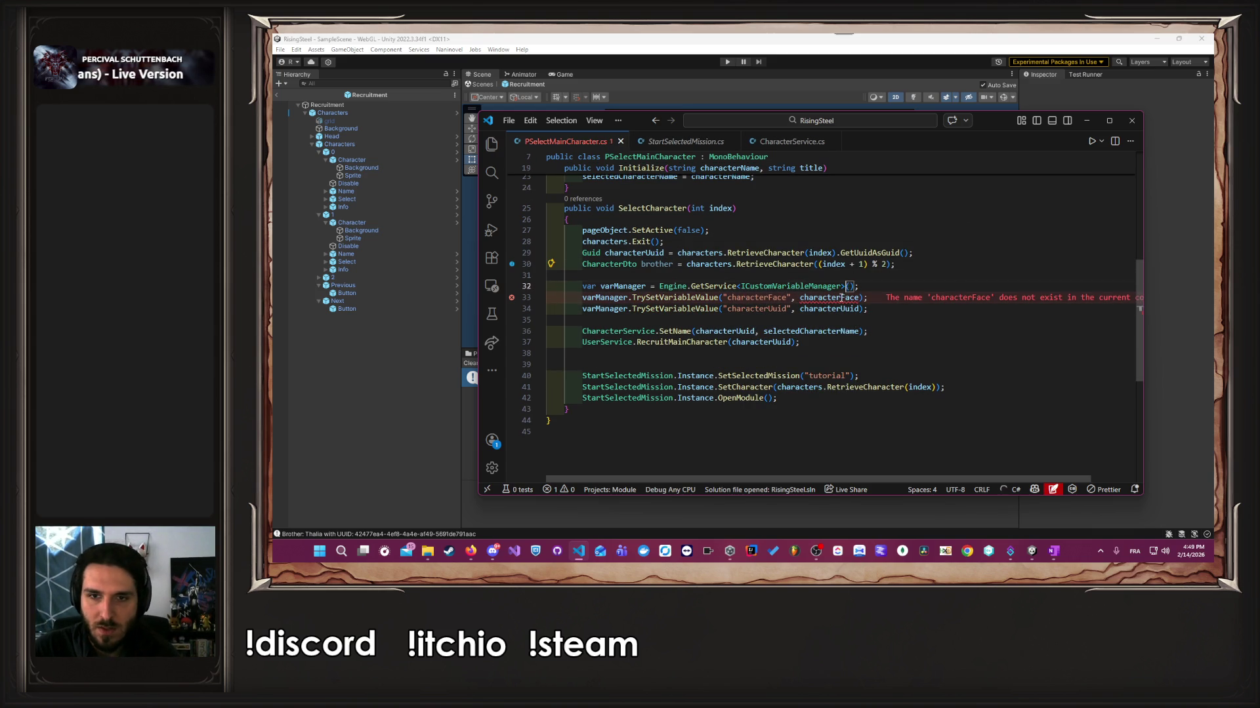
key("ctrl+v")
left_click(837, 298)
key("BackSpace")
key("BackSpace")
key("BackSpace")
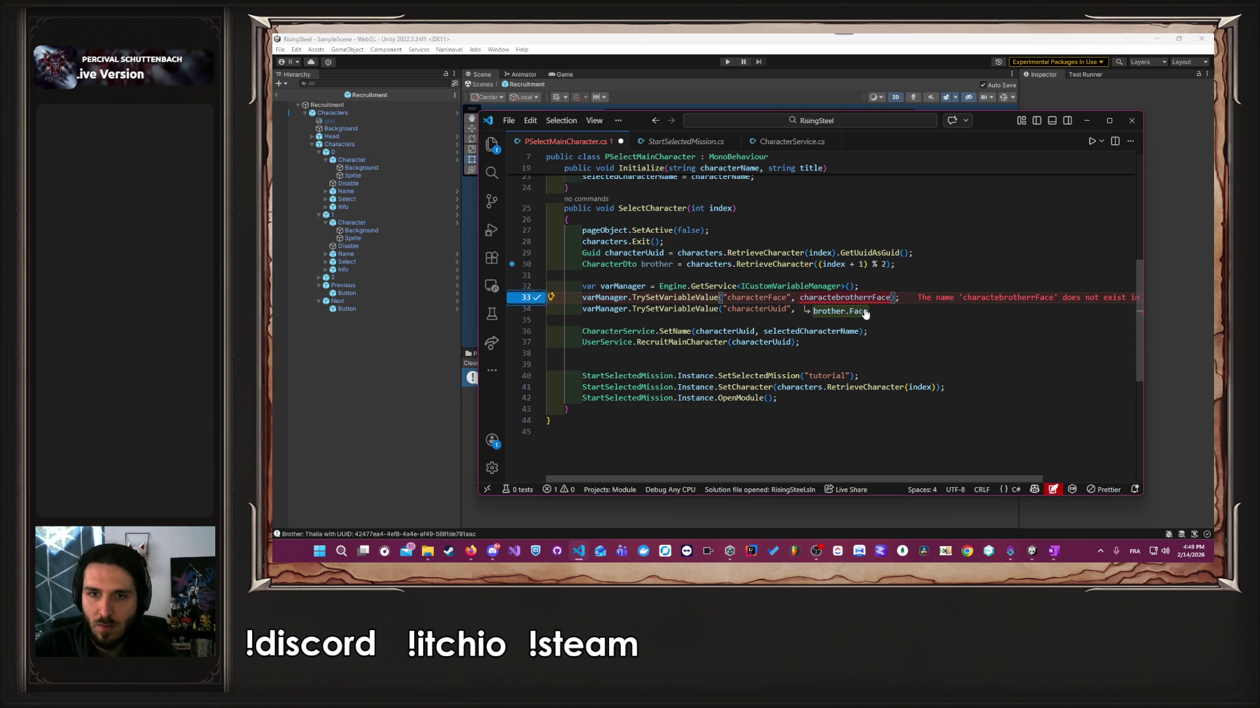
key("Right")
key("Right")
key("Right")
type(".")
Set the characterUuid argument to brother.Uuid.ToString() after checking the CharacterDto class.
double_click(852, 314)
type("brother.Uuid.ToString()")
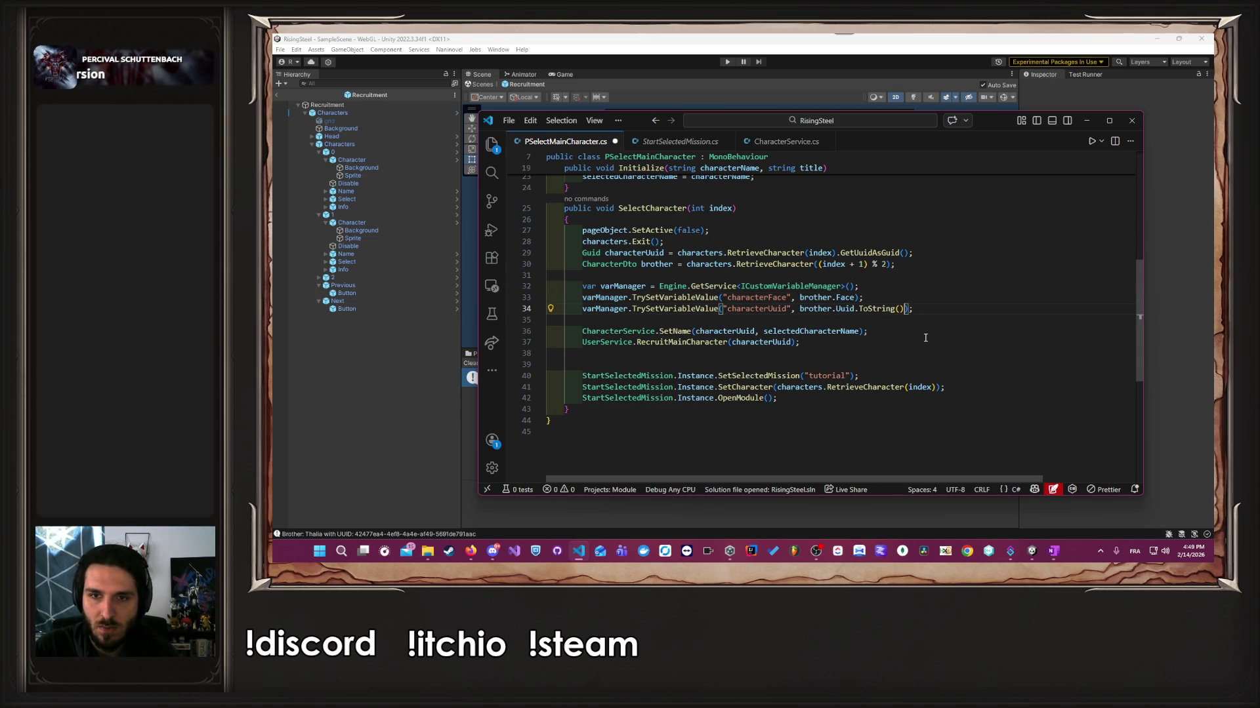
key("ctrl+shift+Left")
key("ctrl+shift+Left")
key("ctrl+shift+Left")
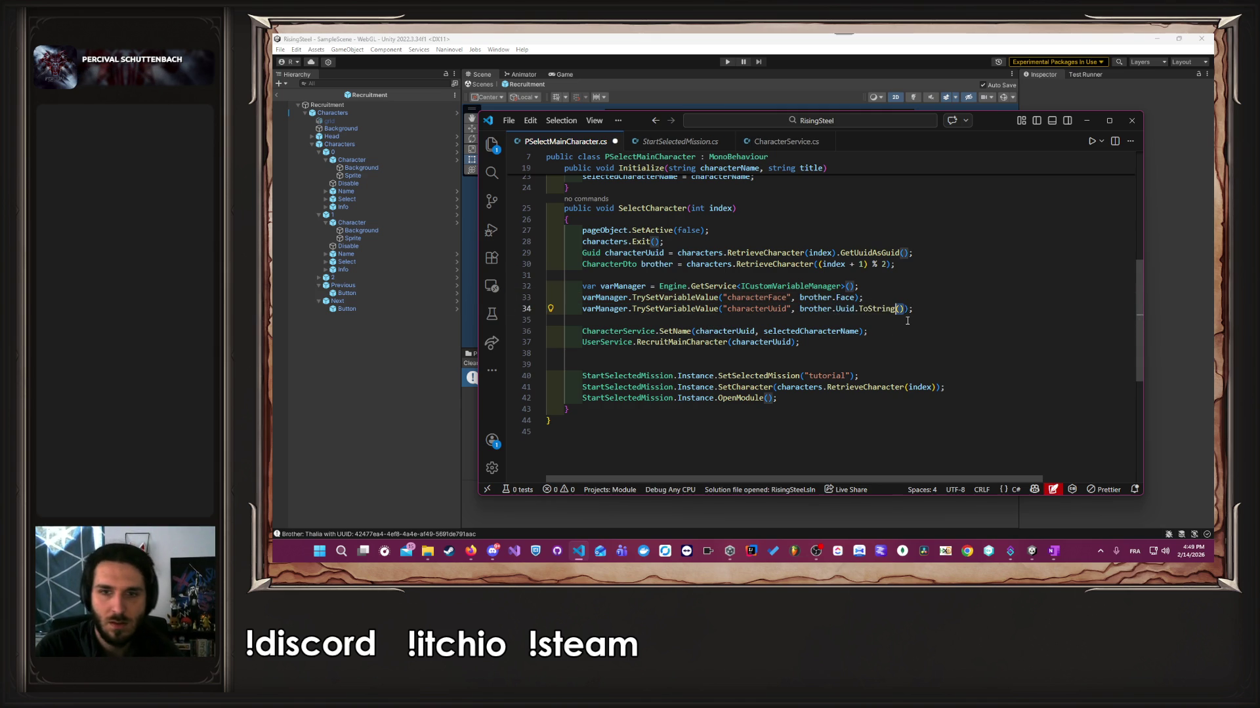
key("ctrl+shift+Right")
key("Left")
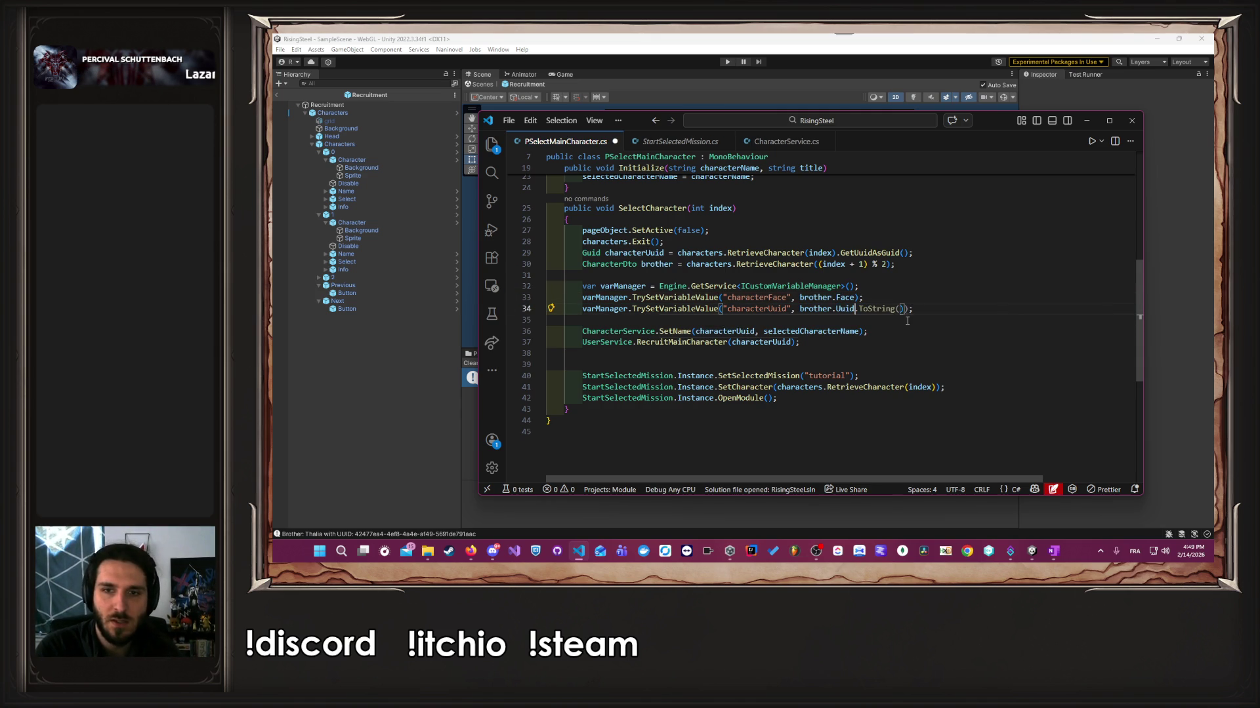
left_click(601, 264, "ctrl")
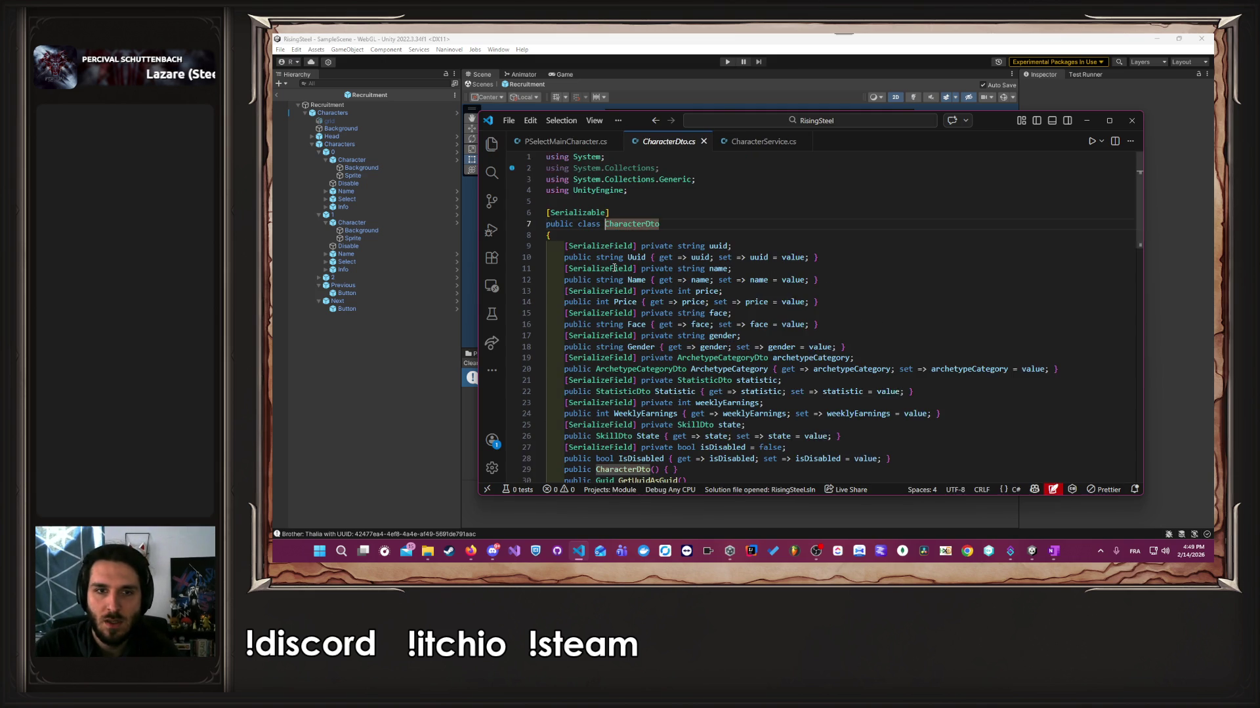
scroll(748, 284, "down", 1)
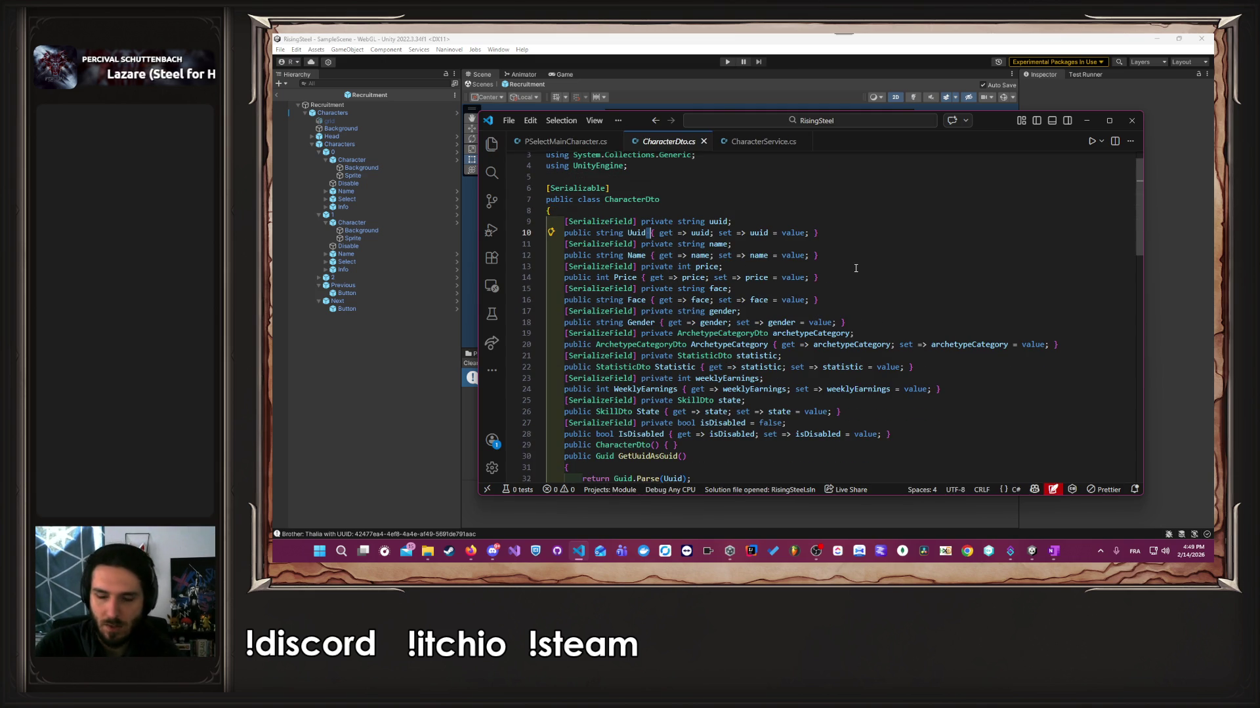
key("alt+Left")
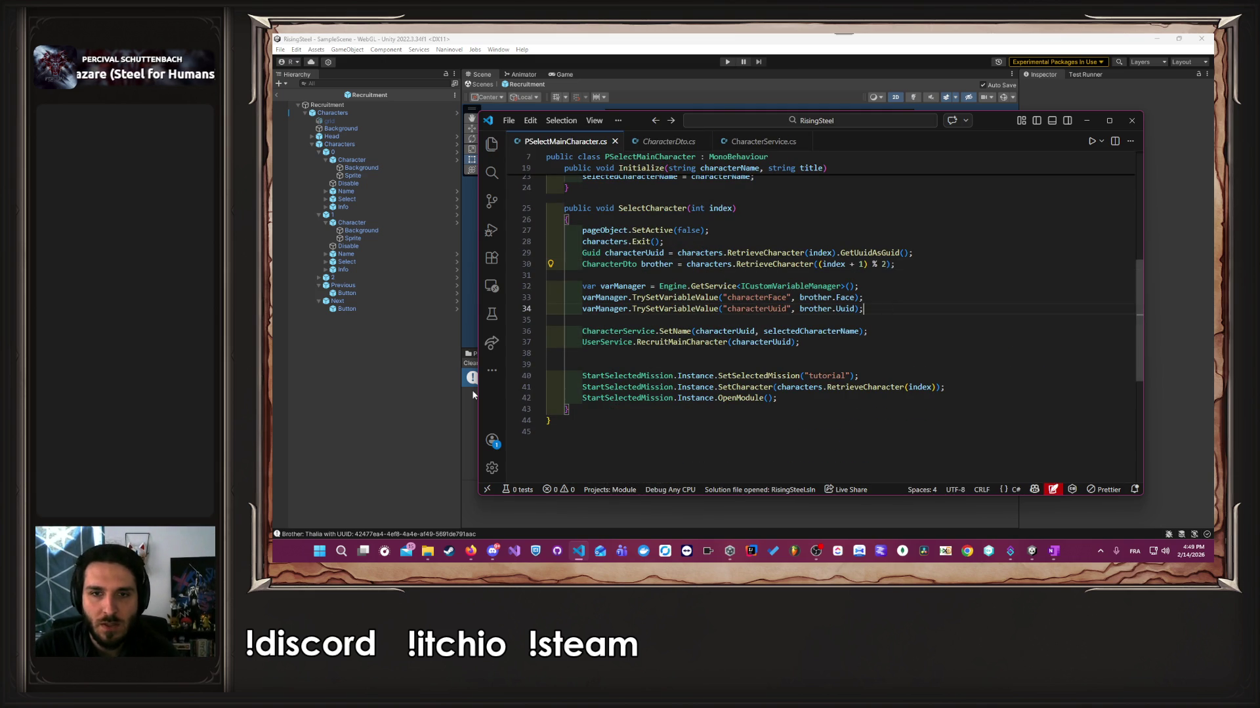
left_click(400, 417)
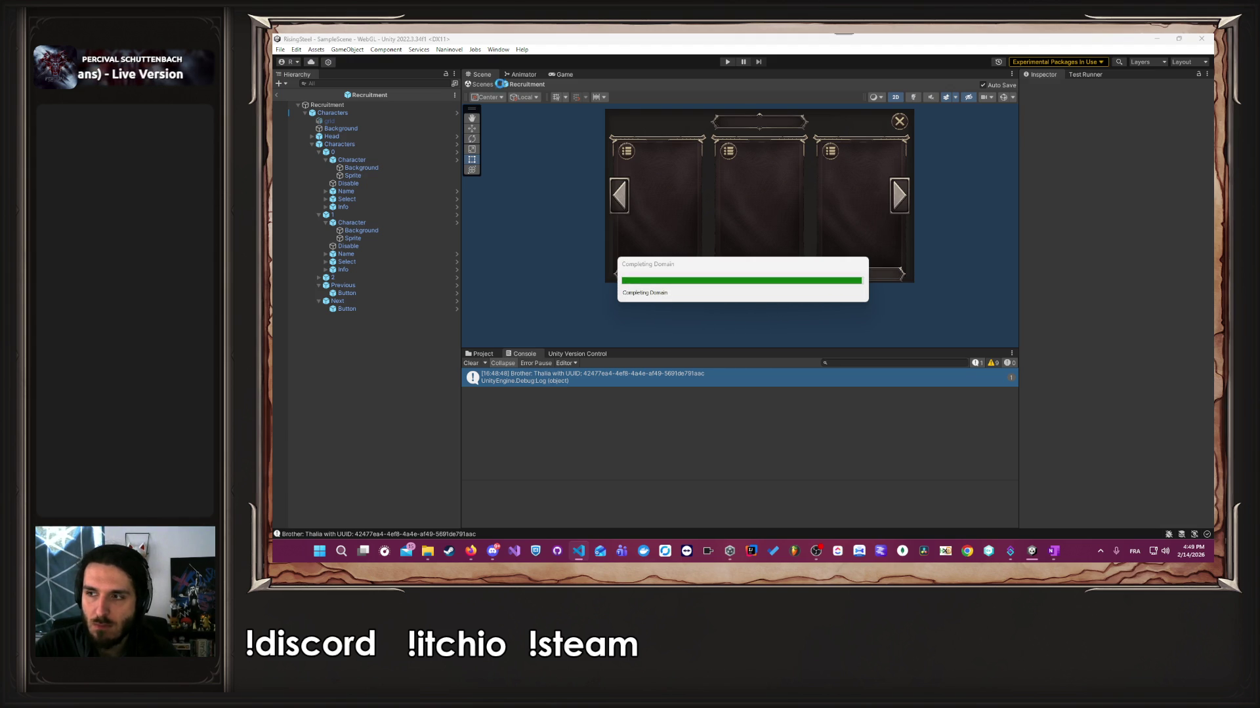
Show the Custom Variables list under Naninovel > Configuration.
left_click(450, 50)
mouse_move(499, 108)
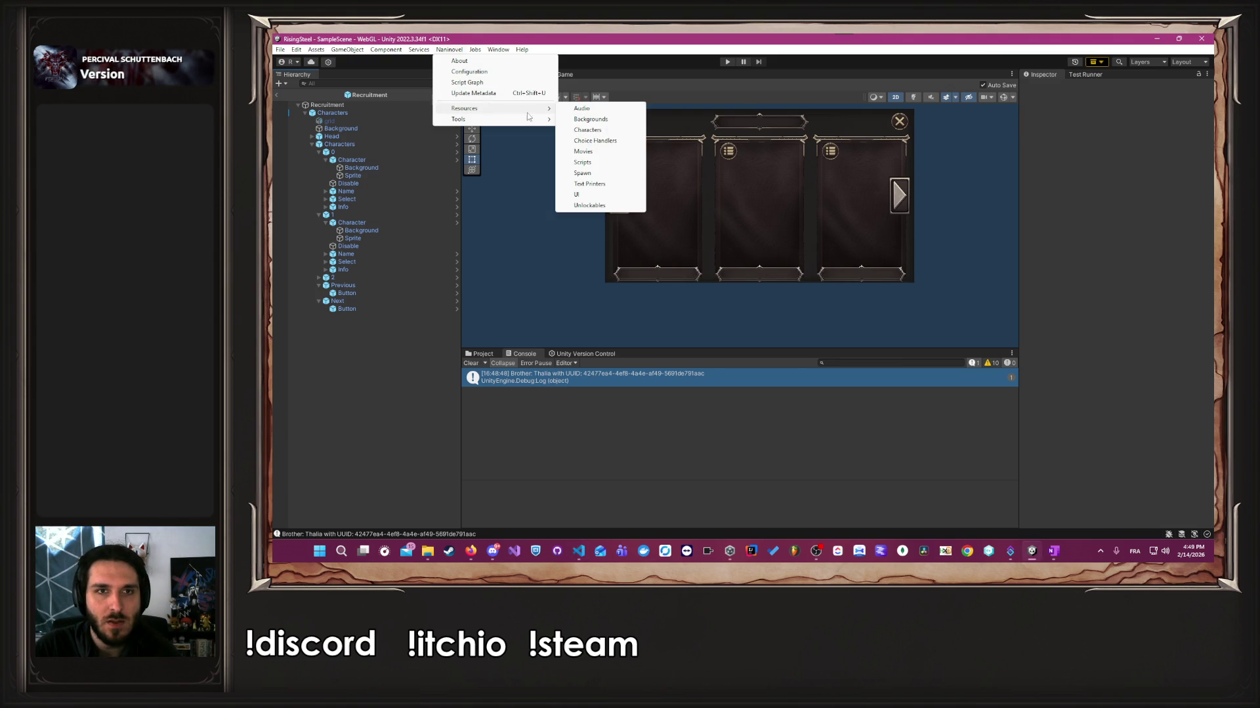
left_click(597, 142)
left_click(628, 214)
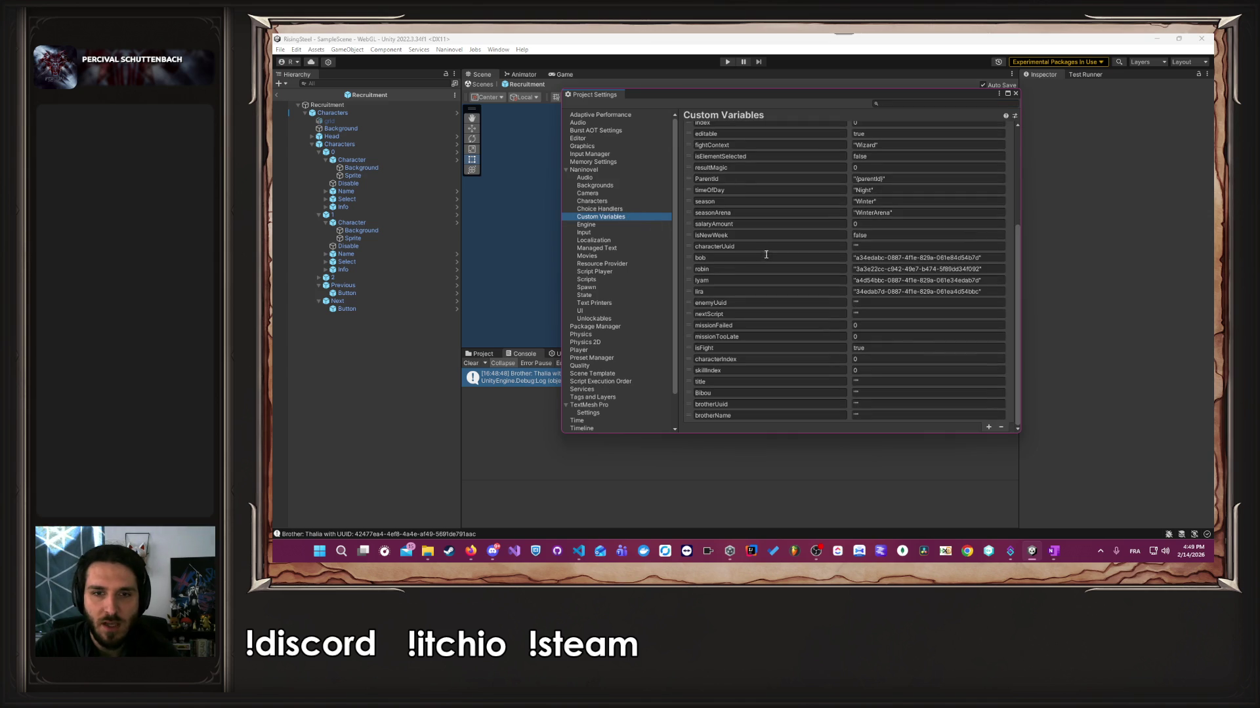
scroll(751, 406, "up", 5)
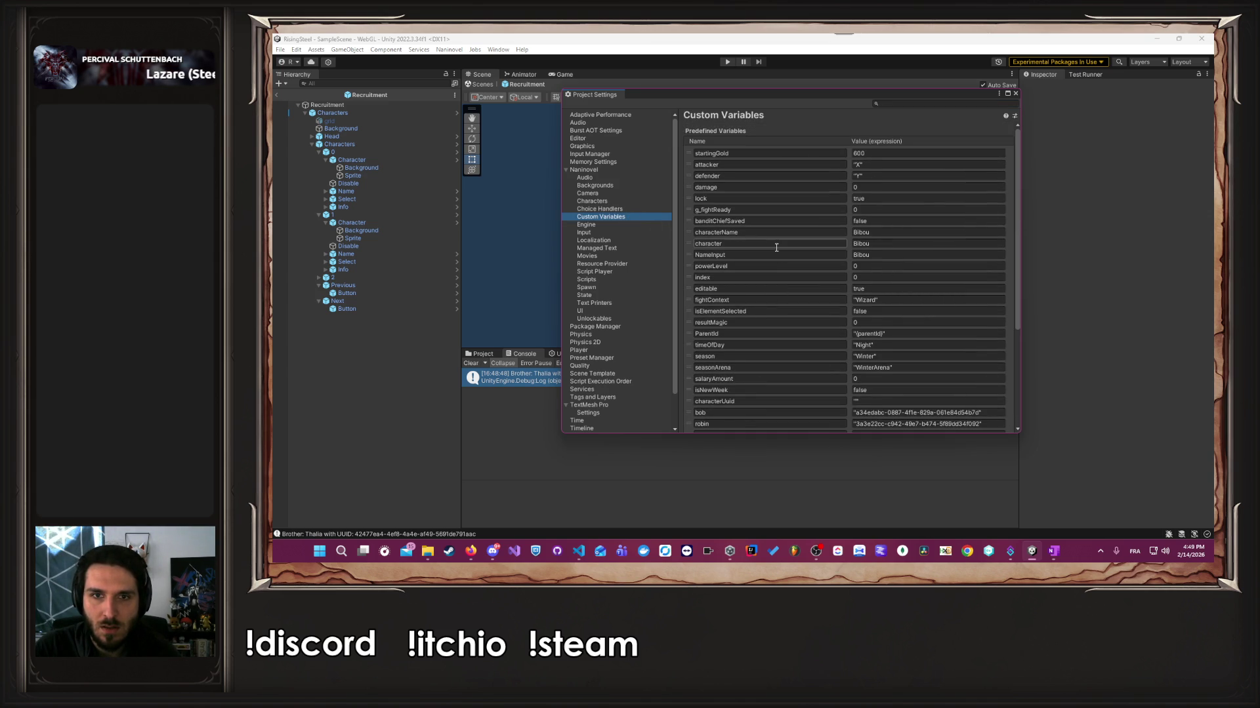
scroll(774, 249, "down", 5)
Rename the brotherName custom variable to brotherFace.
left_click(743, 405)
double_click(743, 407)
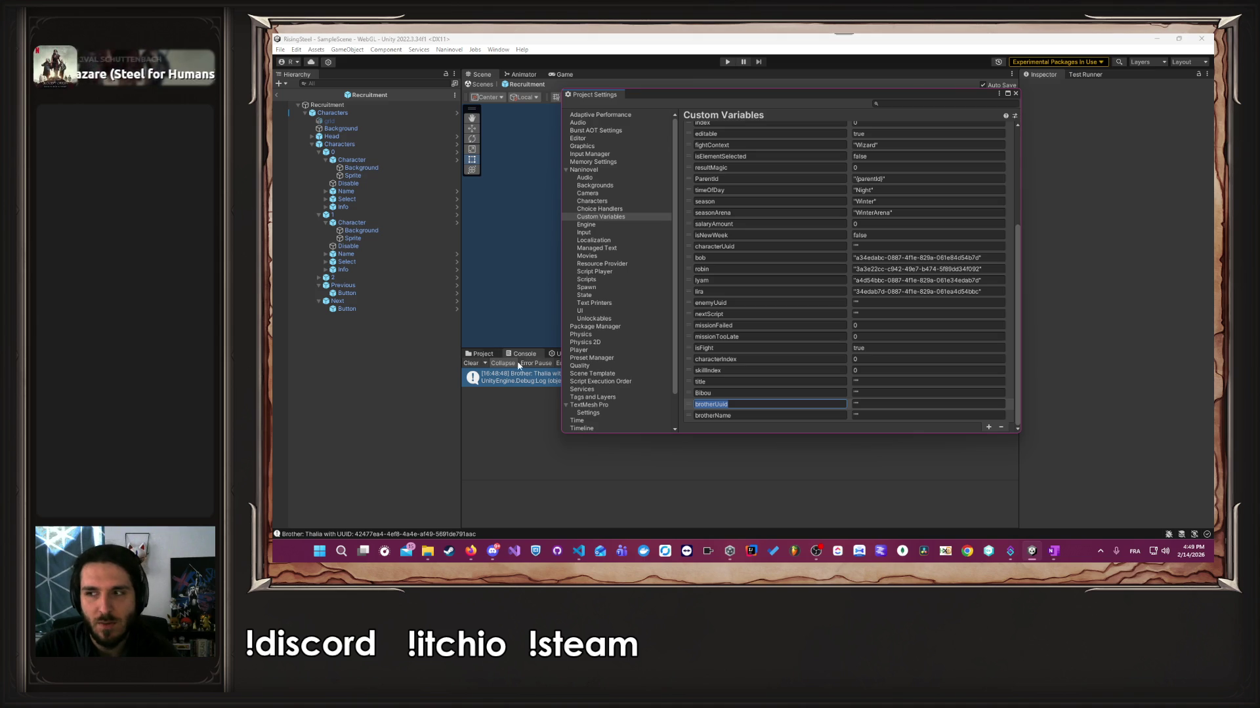
double_click(755, 414)
key("End")
key("shift+Left")
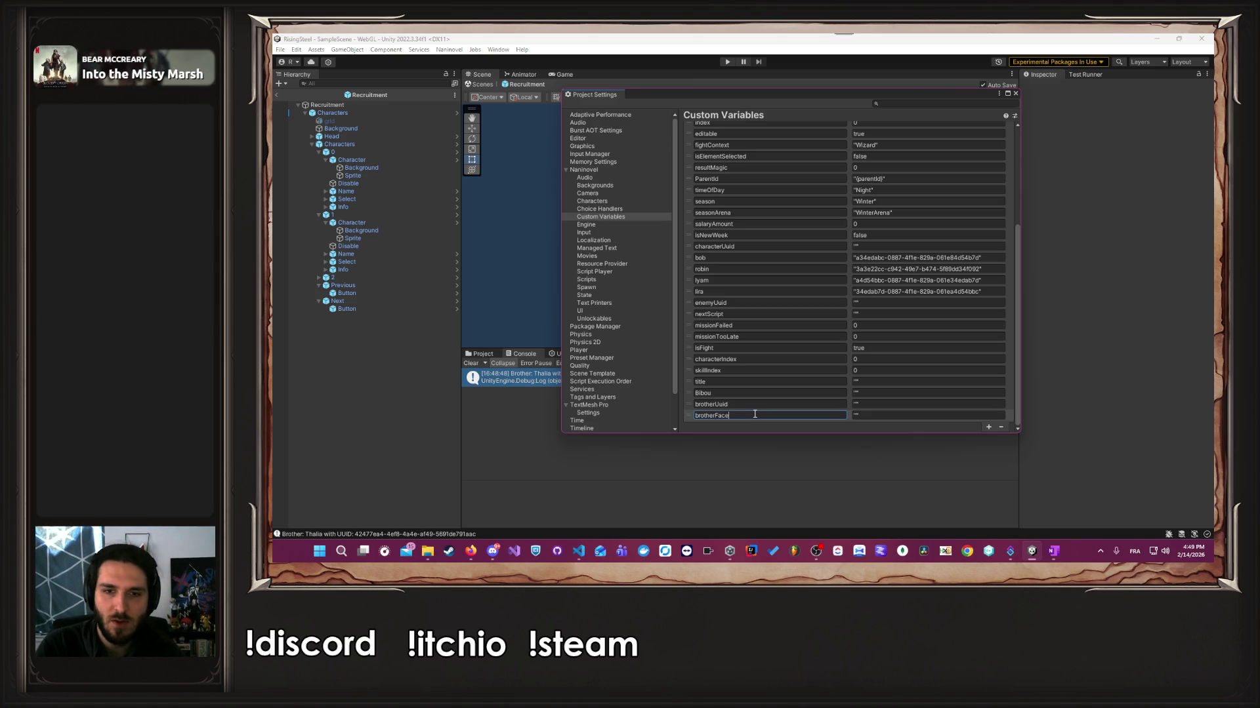
double_click(742, 404)
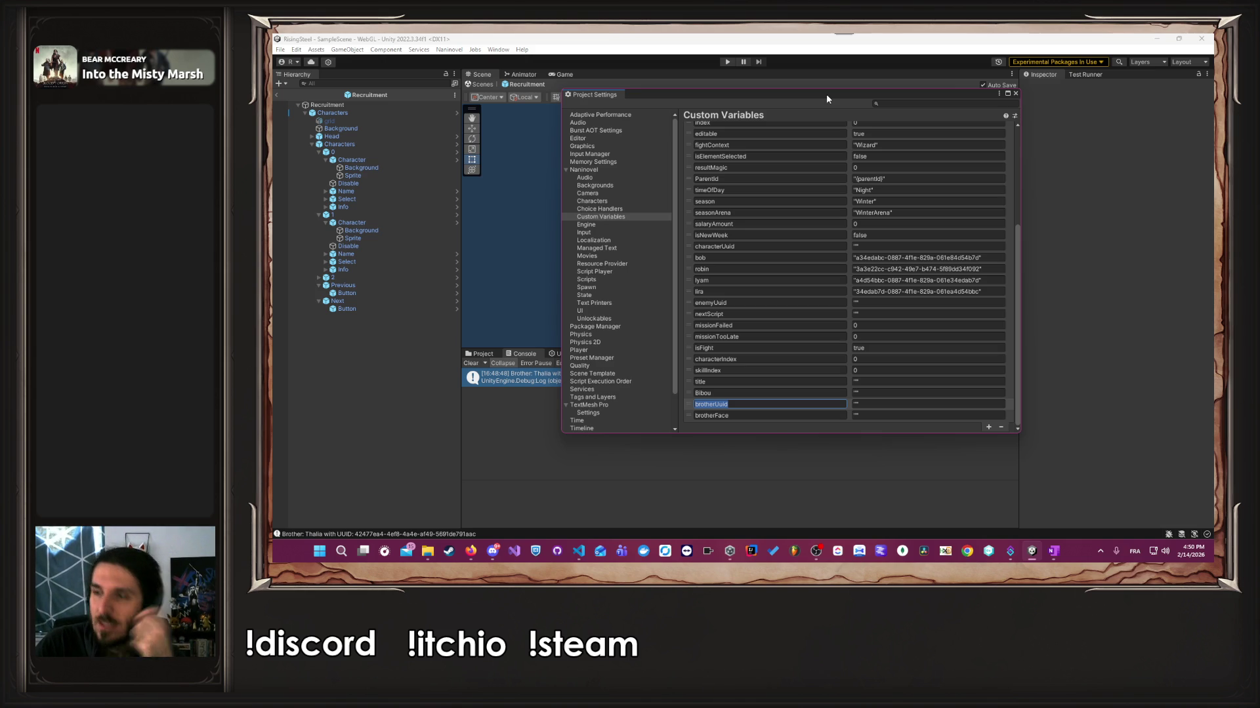
key("Return")
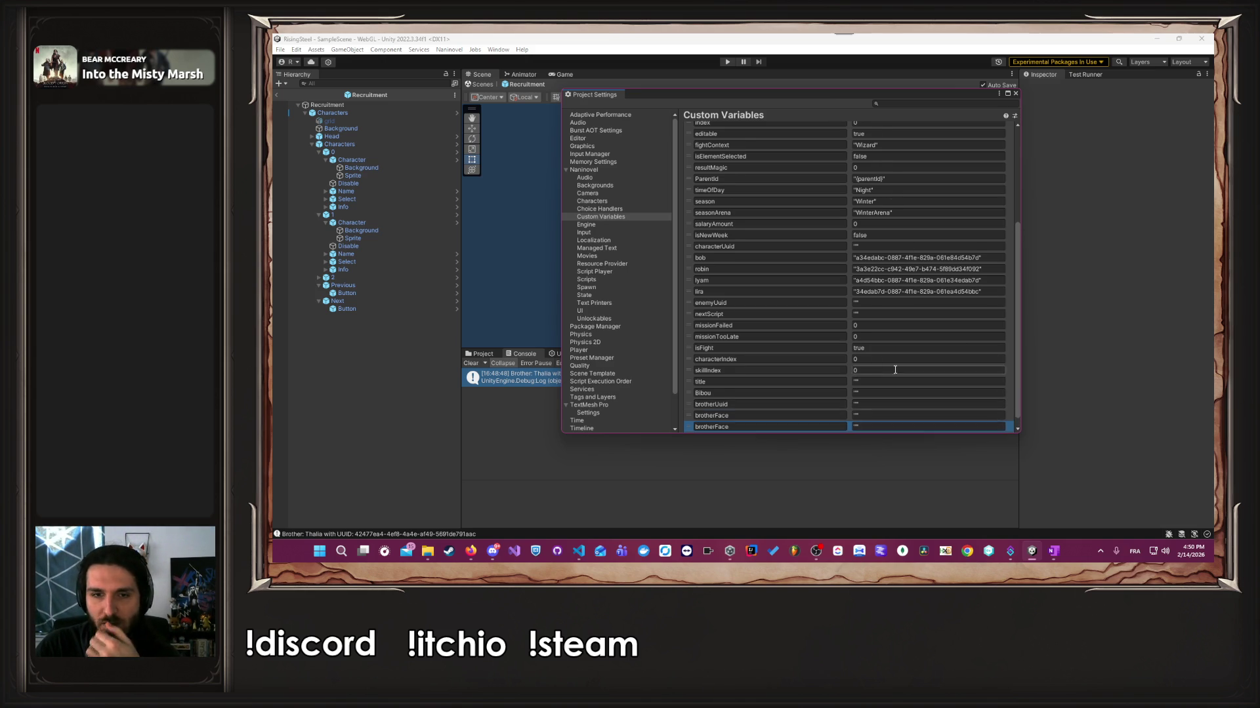
Add a new custom variable named brotherName and close Project Settings.
left_click(990, 427)
left_click(792, 415)
left_click(791, 416)
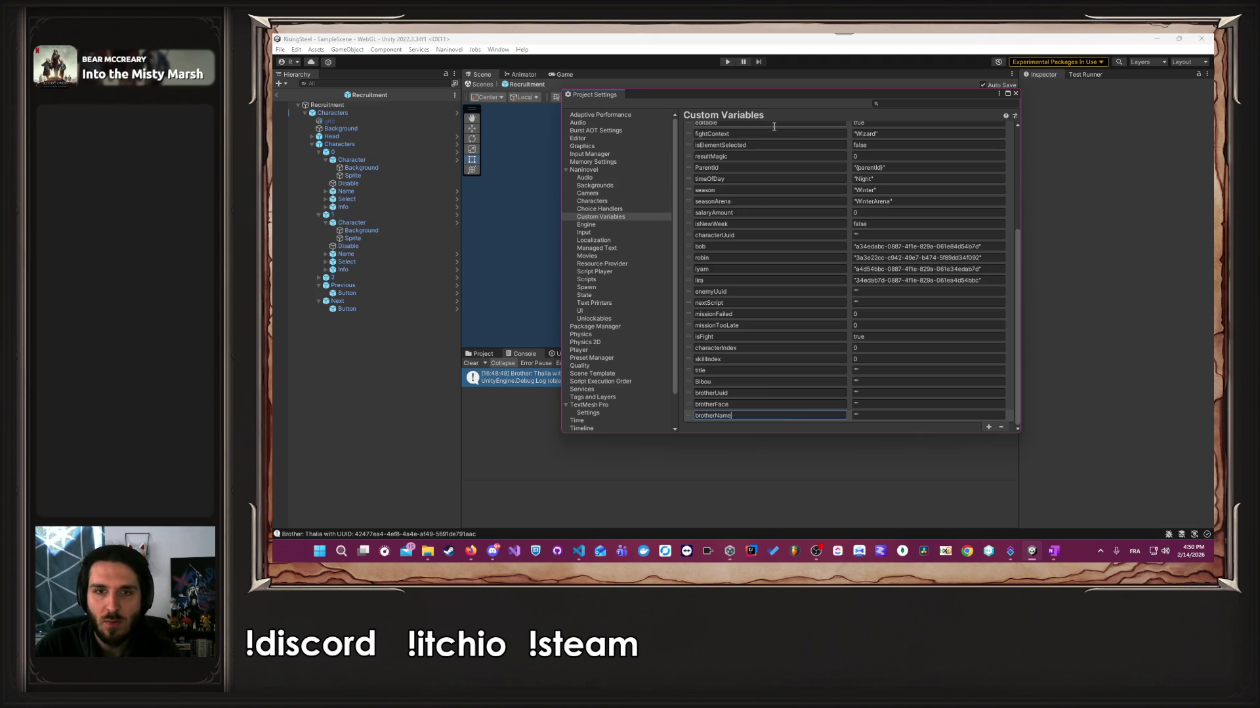
left_click_drag(716, 393, 693, 394)
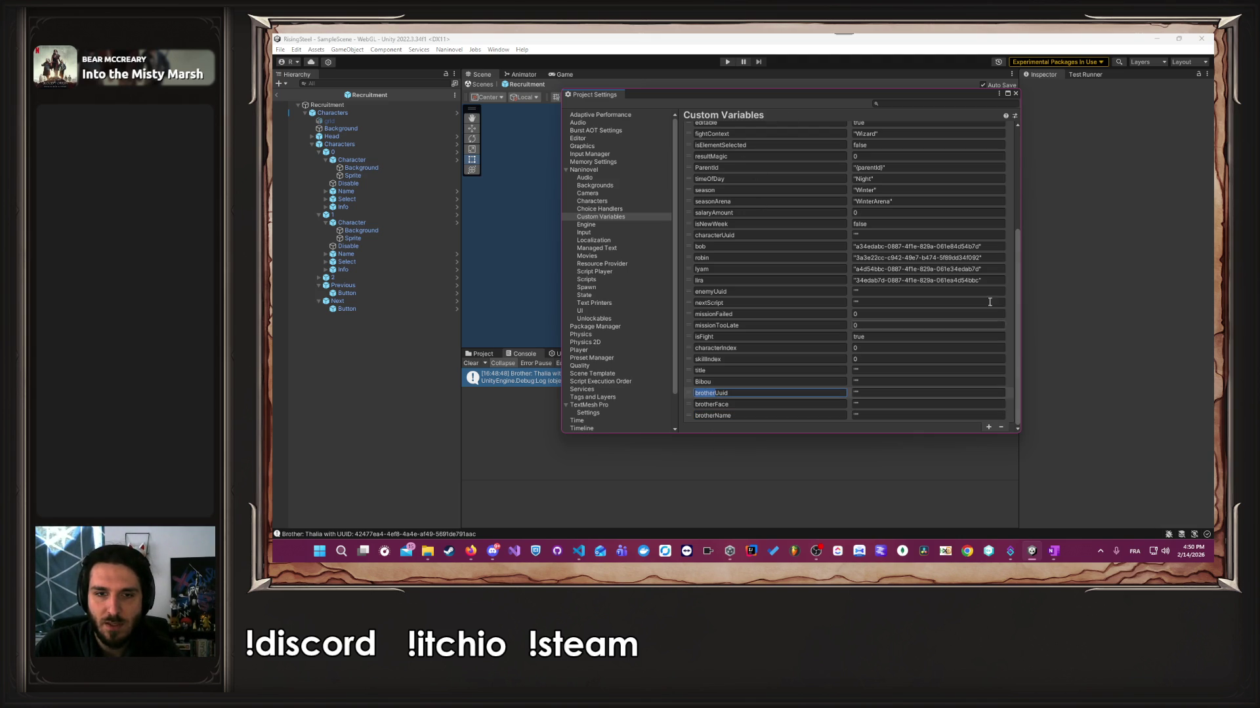
left_click(1015, 93)
key("alt+Tab")
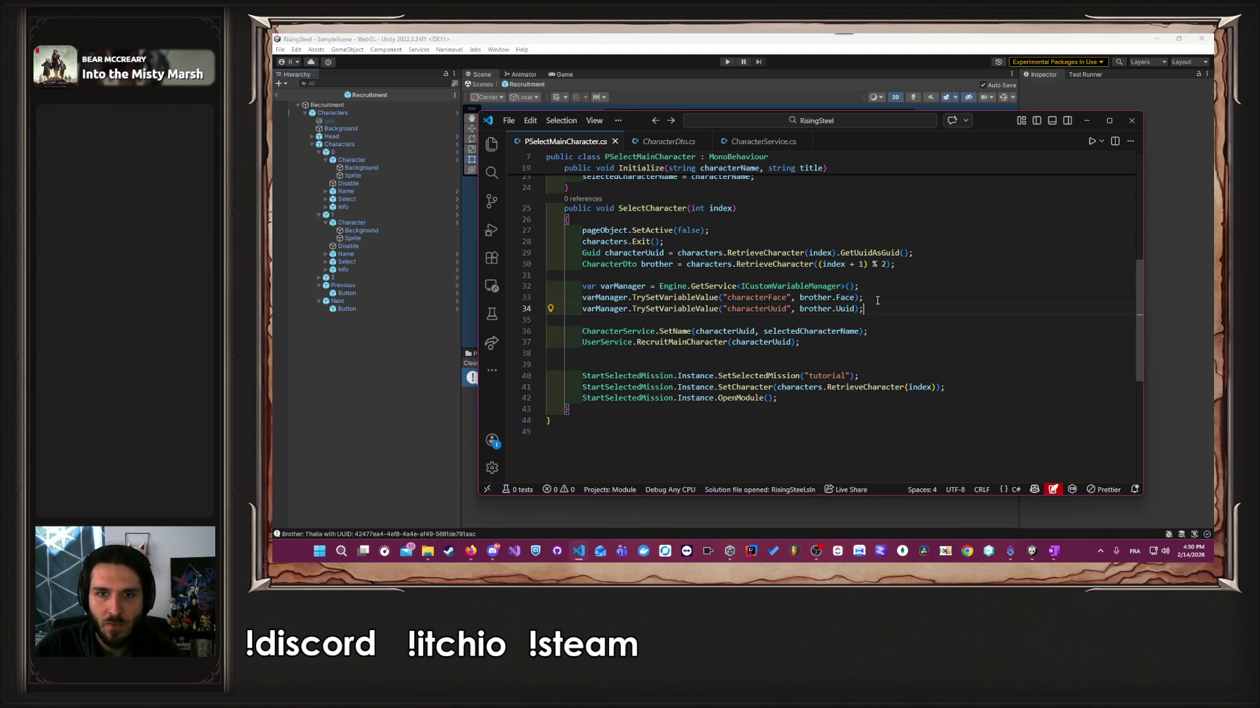
Add a third line storing characterName from brother.Name, ordered after Uuid and Face, and save.
key("shift+alt+Down")
key("Up")
key("Up")
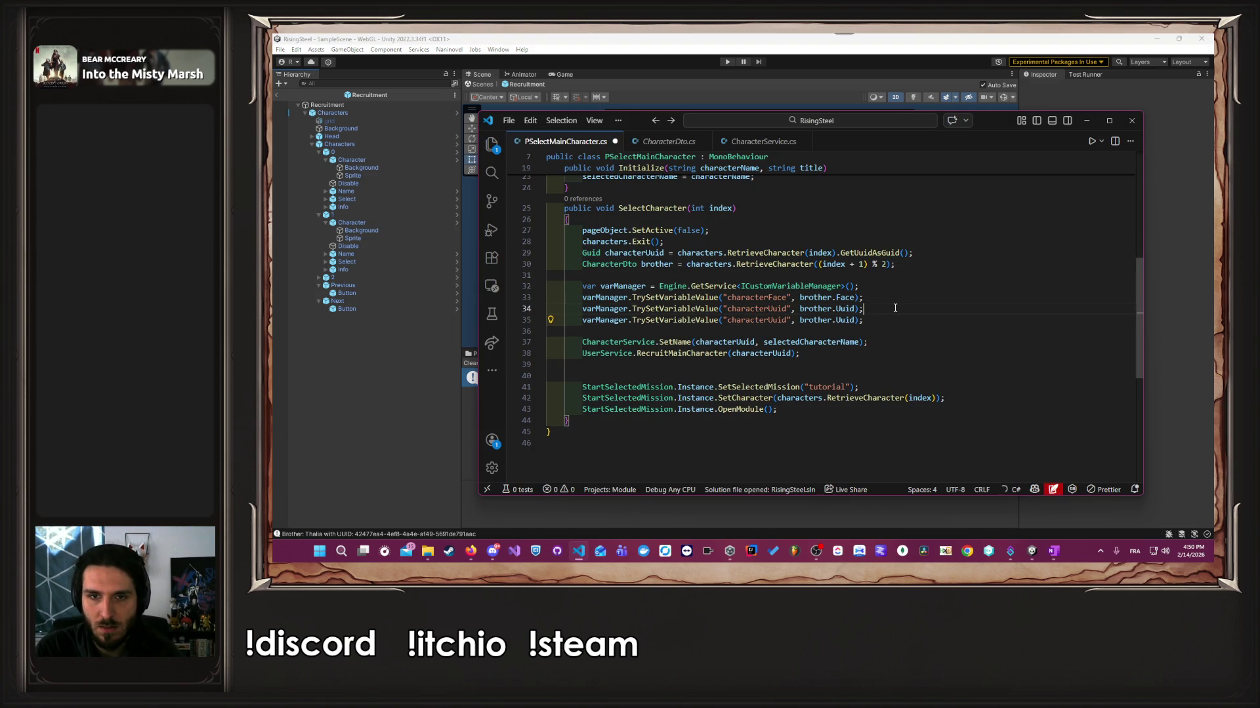
key("Left")
key("alt+Down")
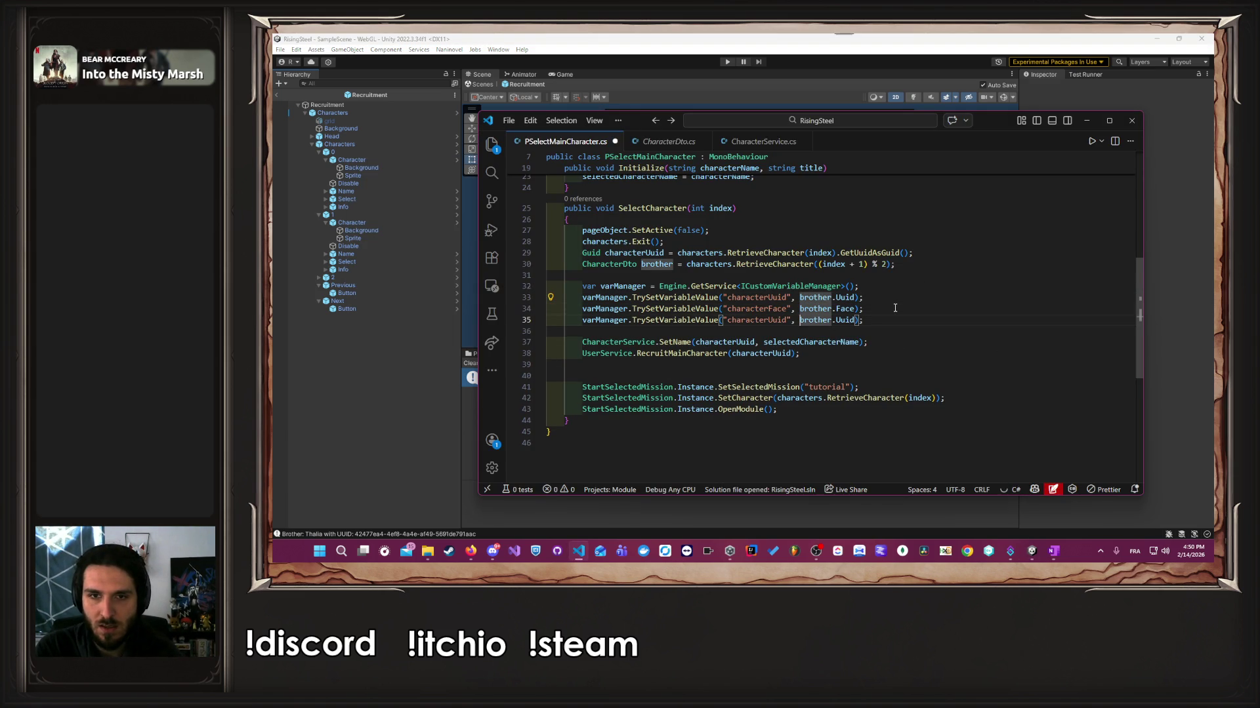
key("Down")
key("ctrl+shift+Left")
type("characterN")
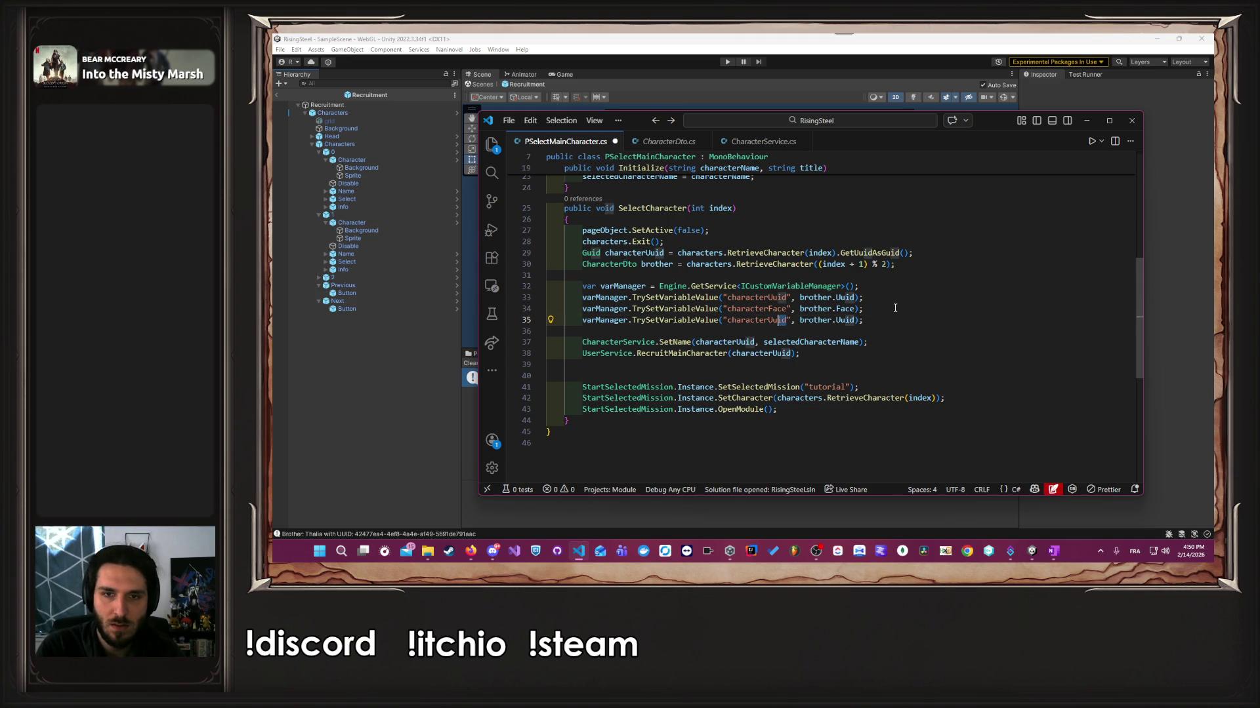
type("ame")
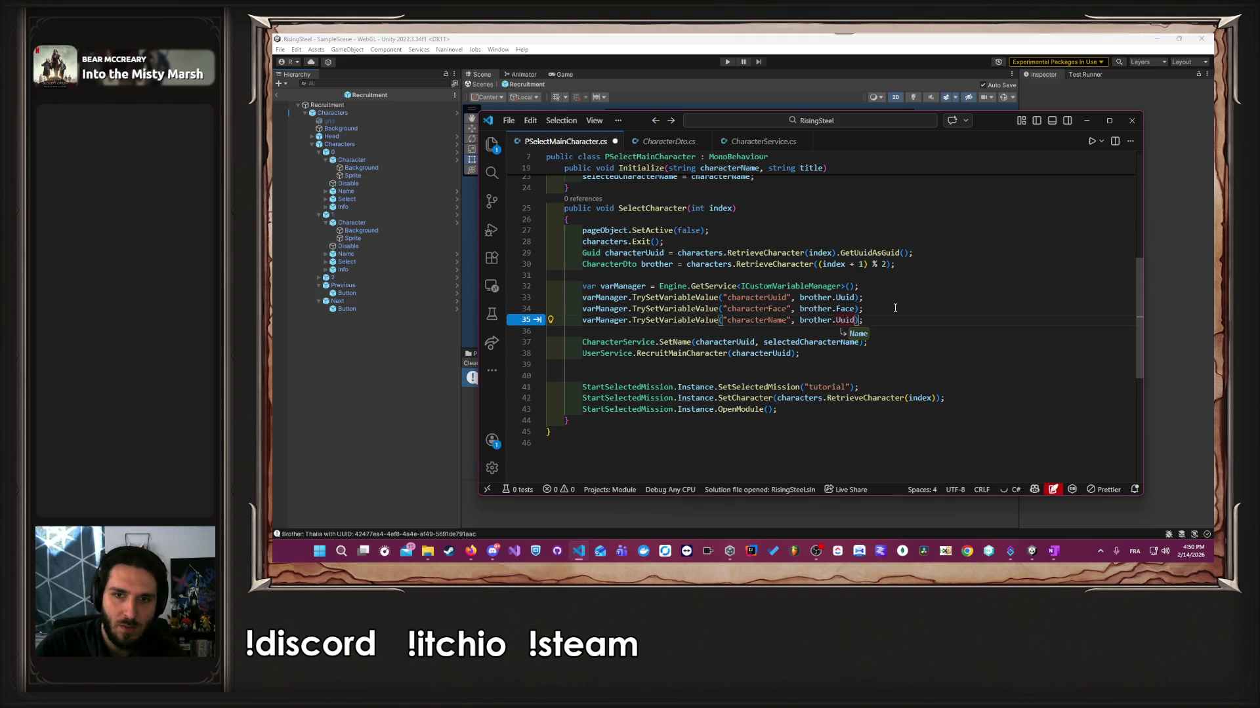
key("ctrl+s")
key("Tab")
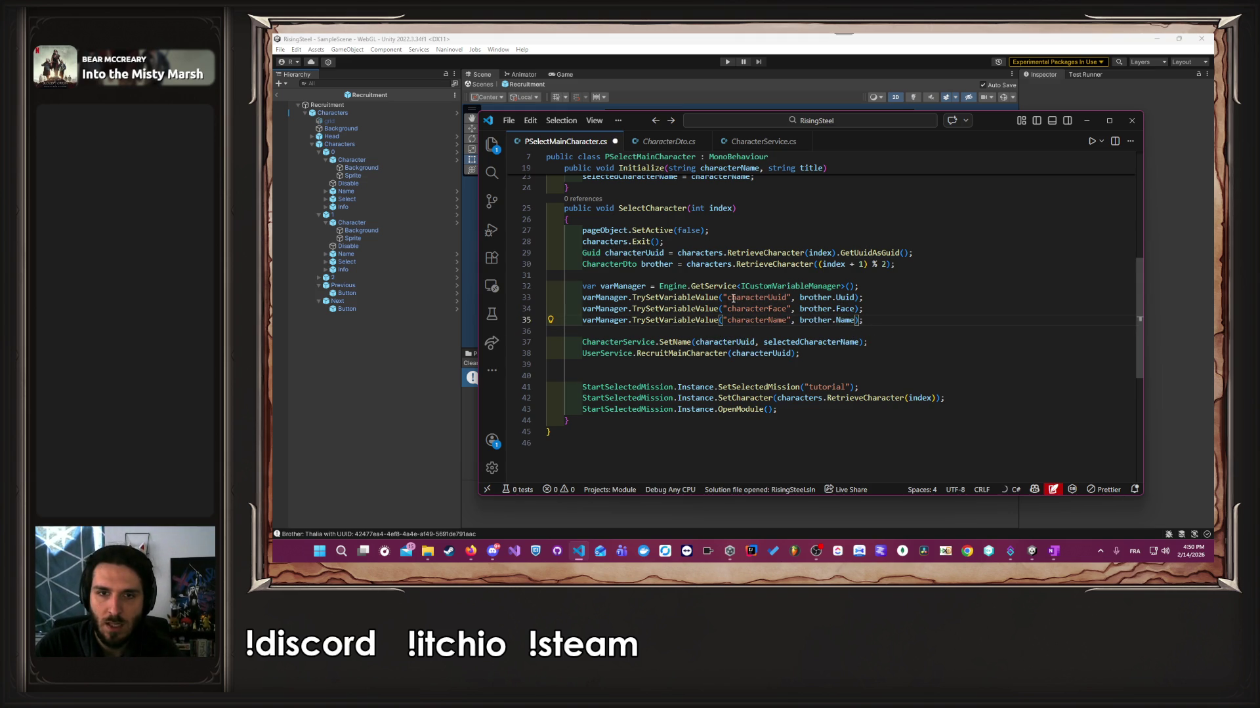
Rename the 'character' prefix to 'brother' on all three variable keys and save.
left_click_drag(726, 297, 767, 319)
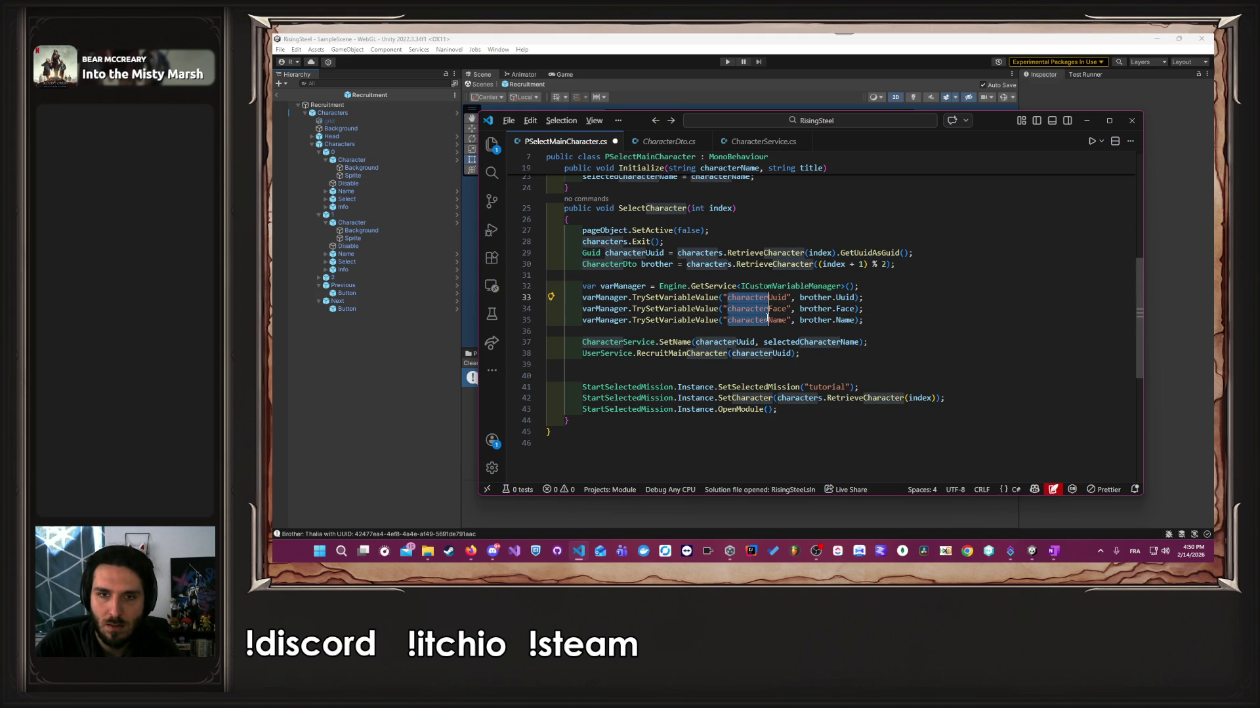
type("brother")
key("ctrl+s")
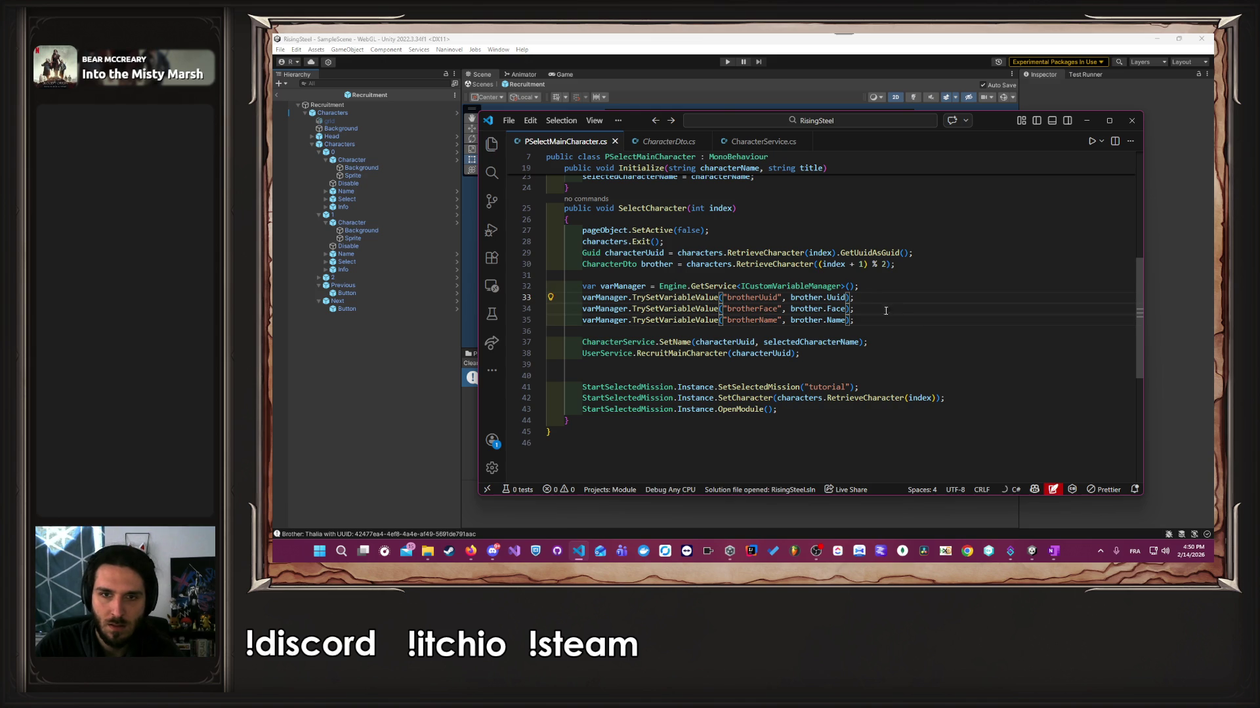
left_click(897, 314)
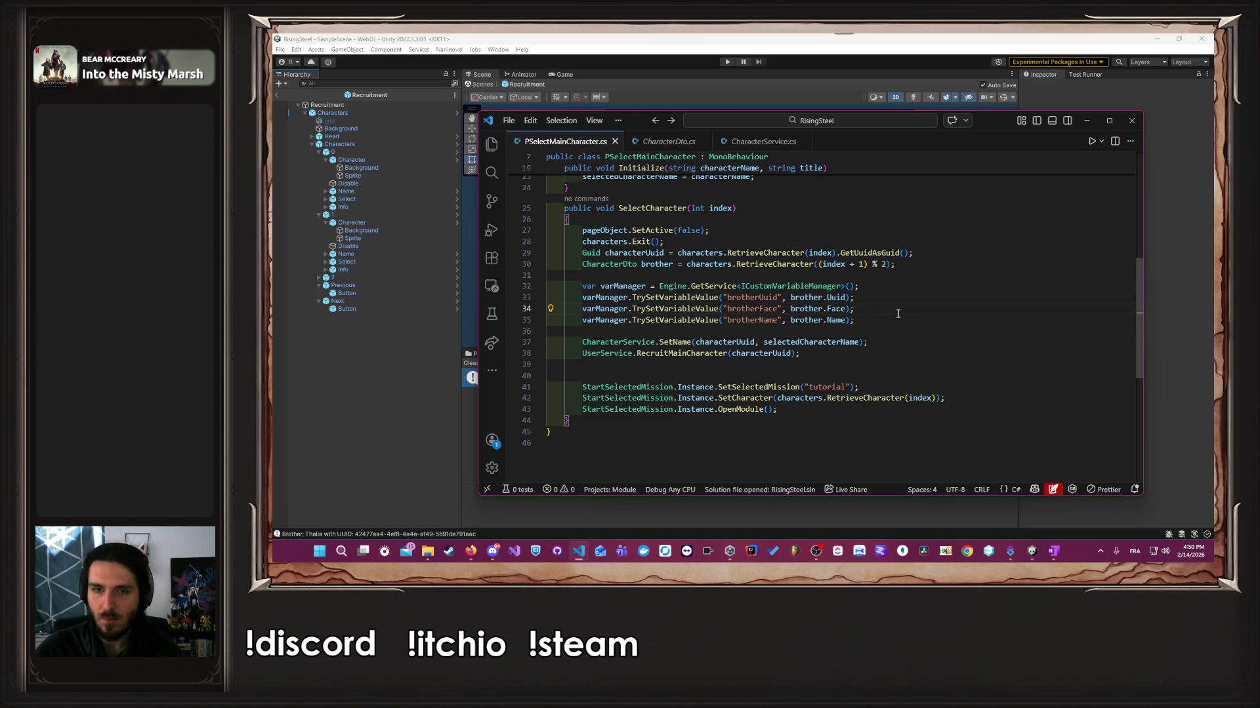
In Tutorial-2.nani, replace the enemy id bob with brotherUuid.
left_click(492, 144)
scroll(599, 275, "down", 10)
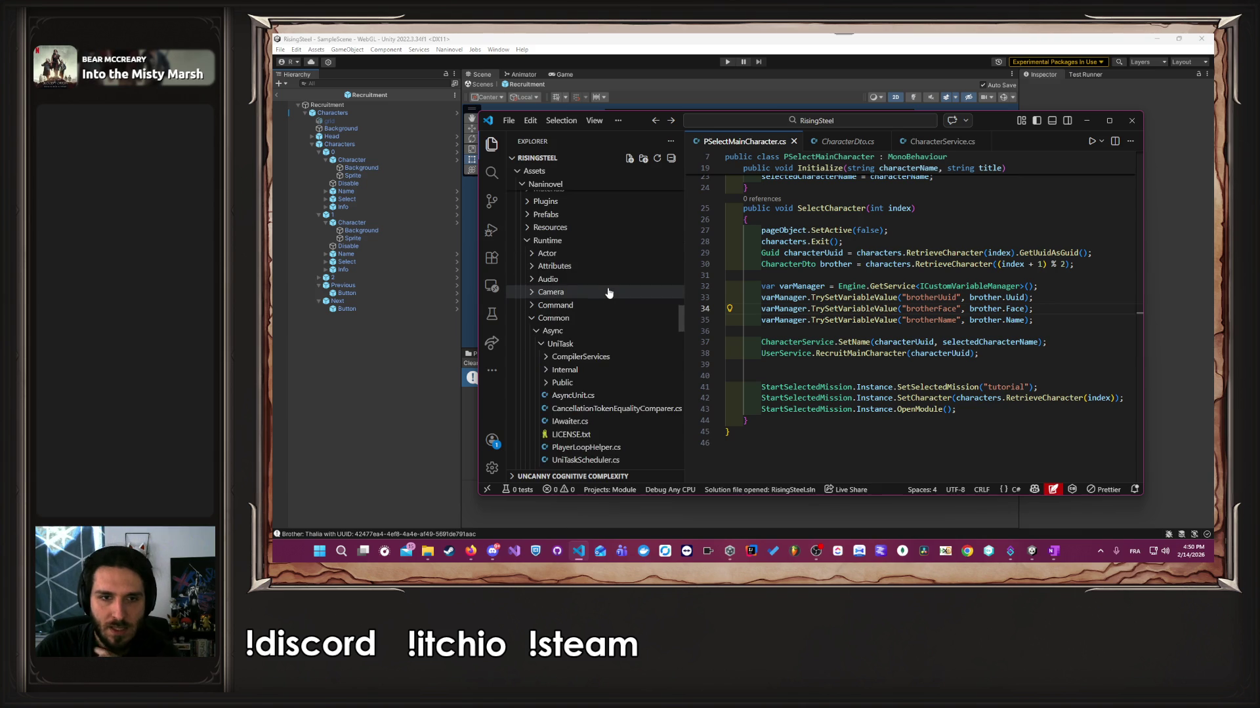
scroll(609, 294, "up", 10)
left_click(610, 291)
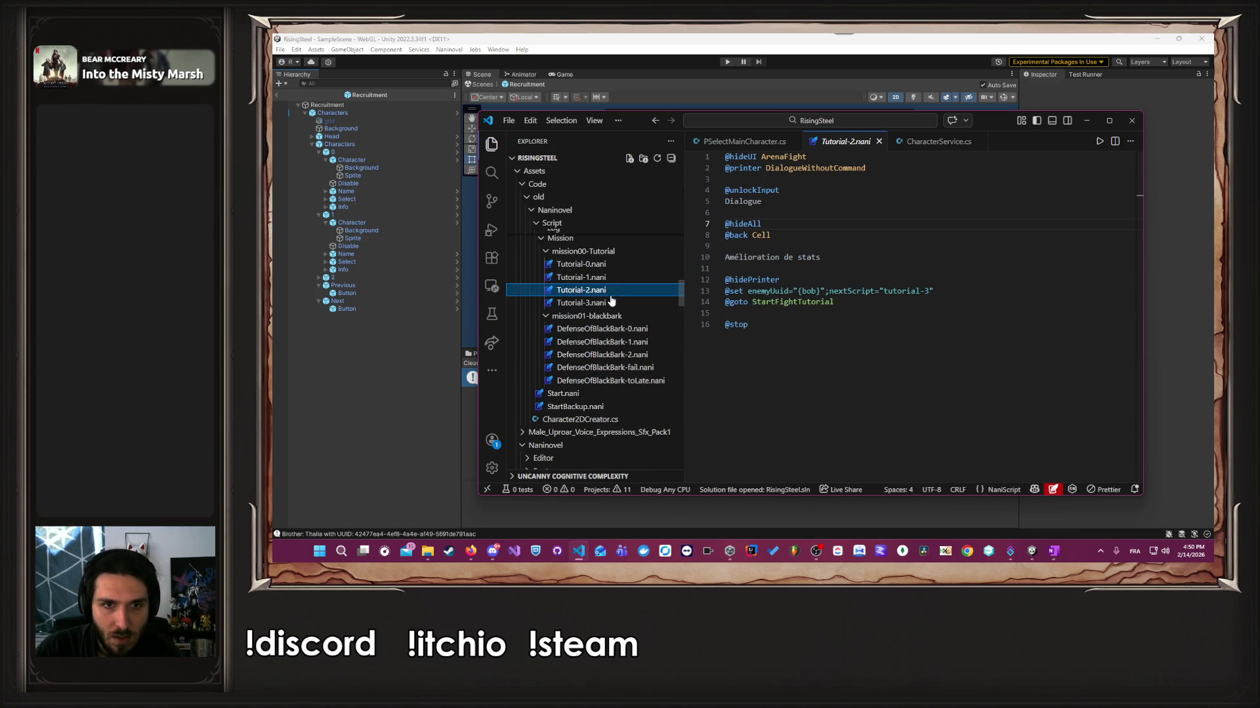
double_click(814, 292)
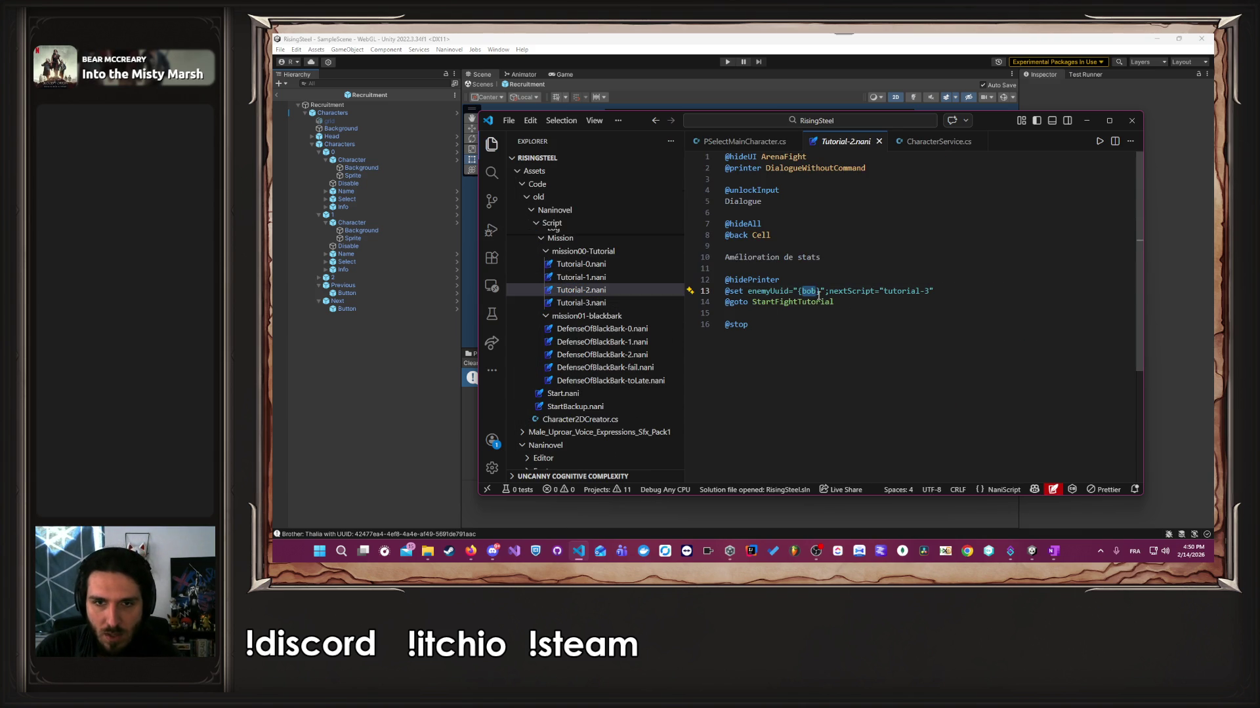
key("ctrl+Tab")
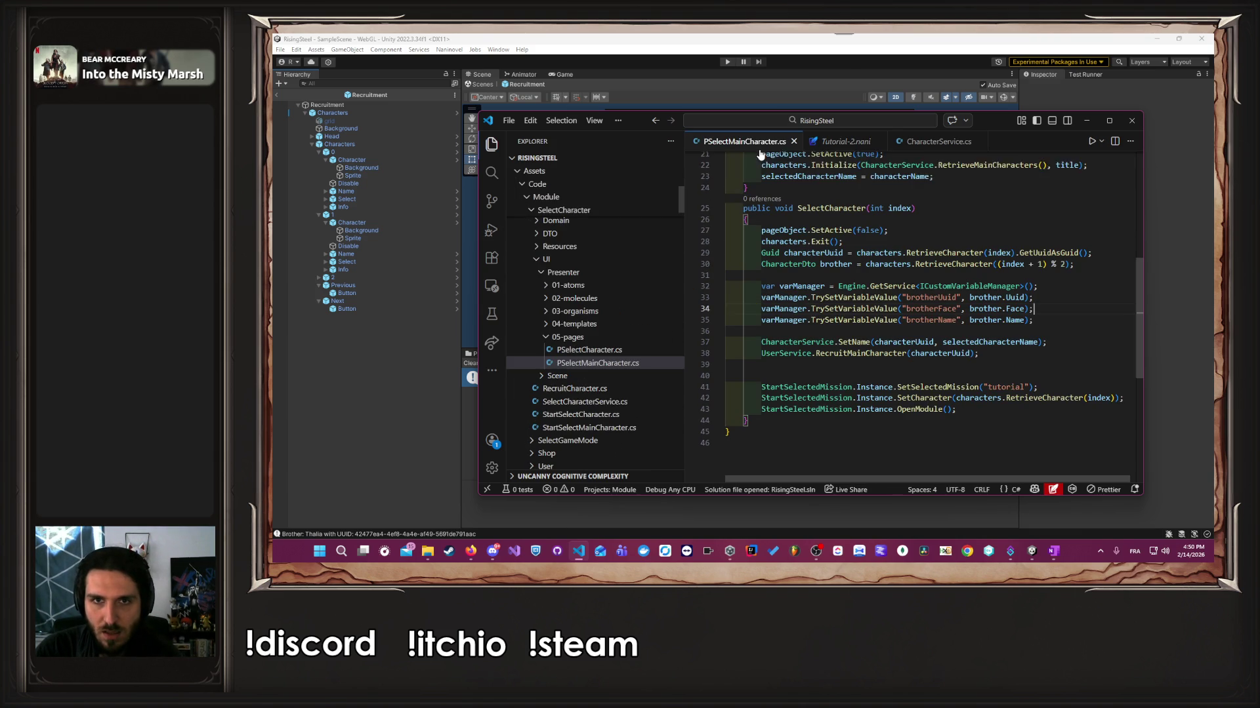
double_click(932, 297)
key("ctrl+c")
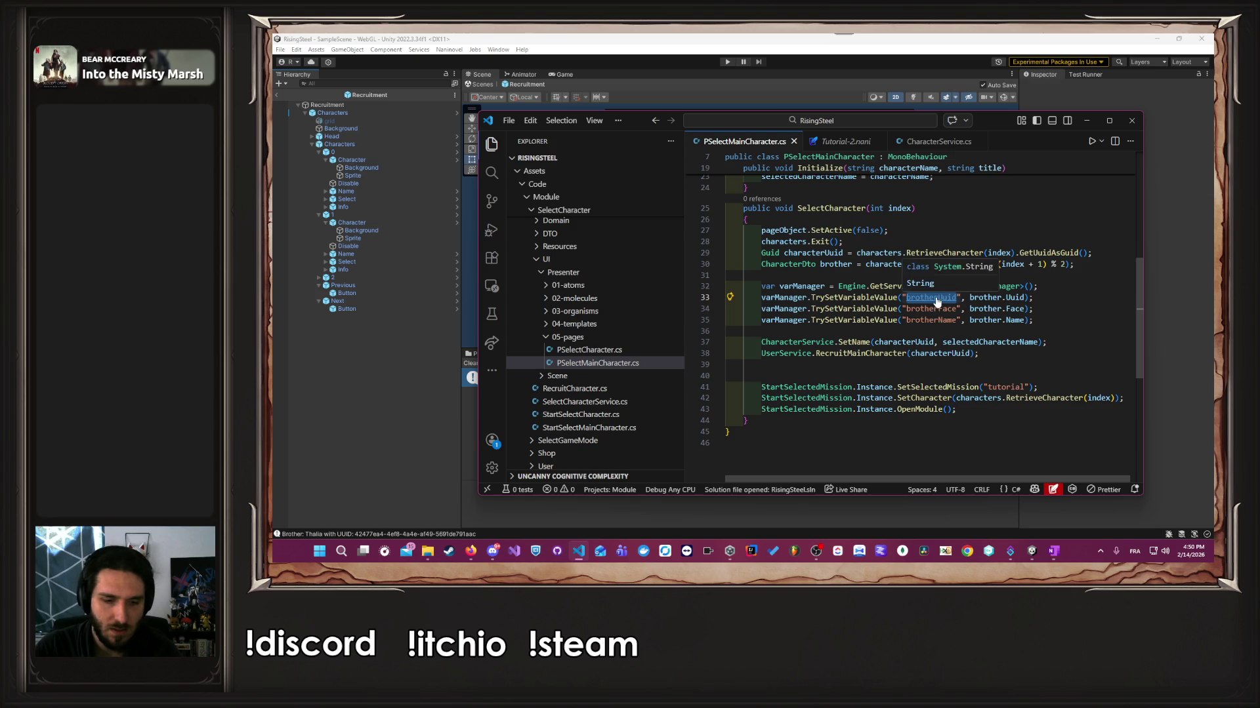
left_click(838, 142)
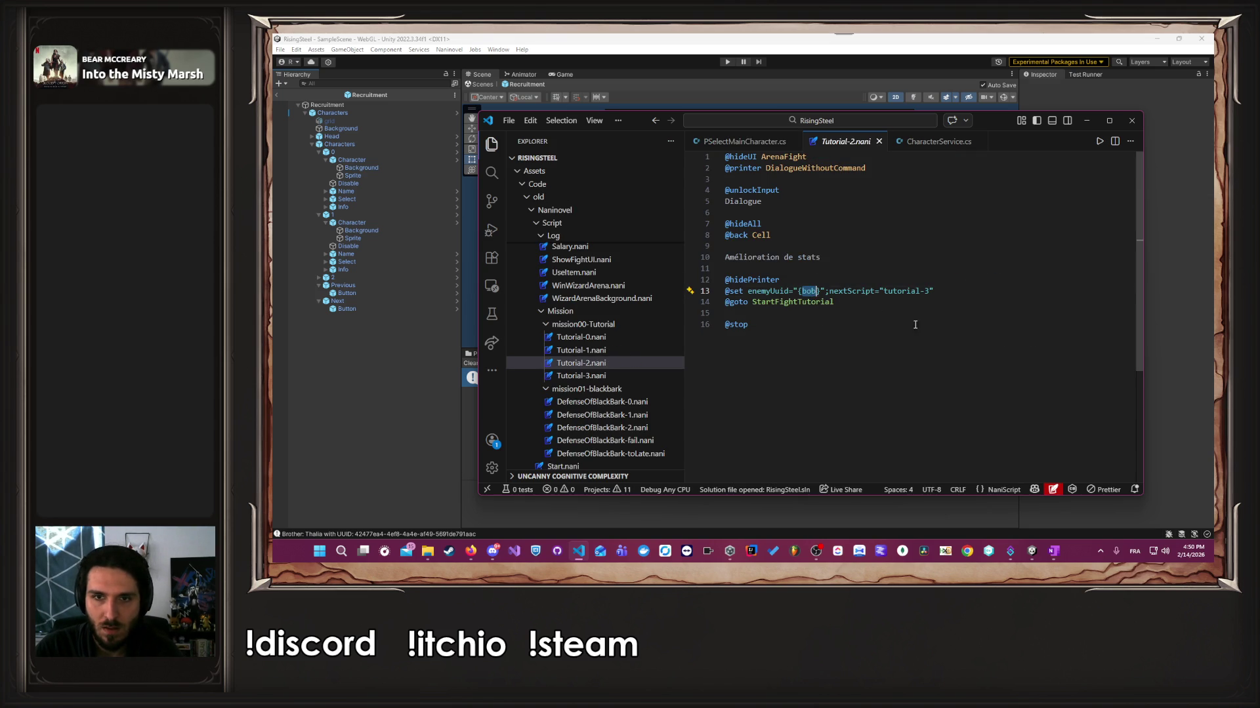
key("ctrl+v")
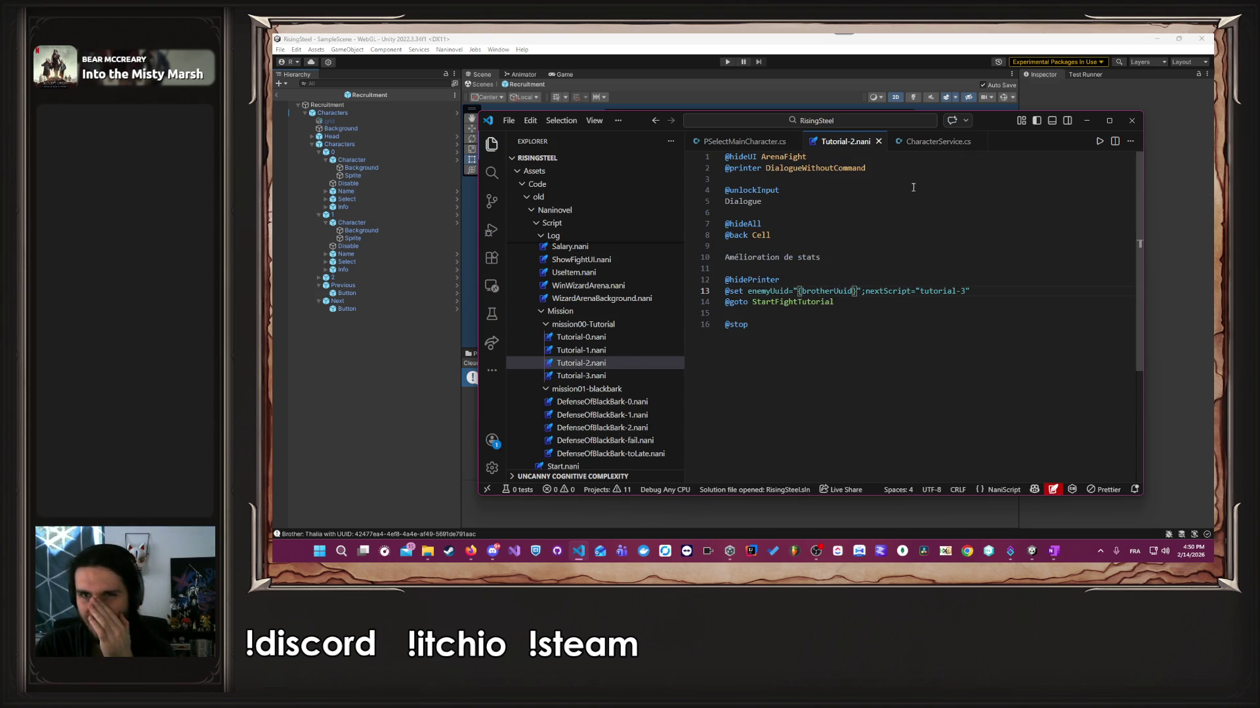
Close CharacterService.cs and open Tutorial-3.nani alongside Tutorial-2.nani.
left_click(935, 152)
middle_click(935, 153)
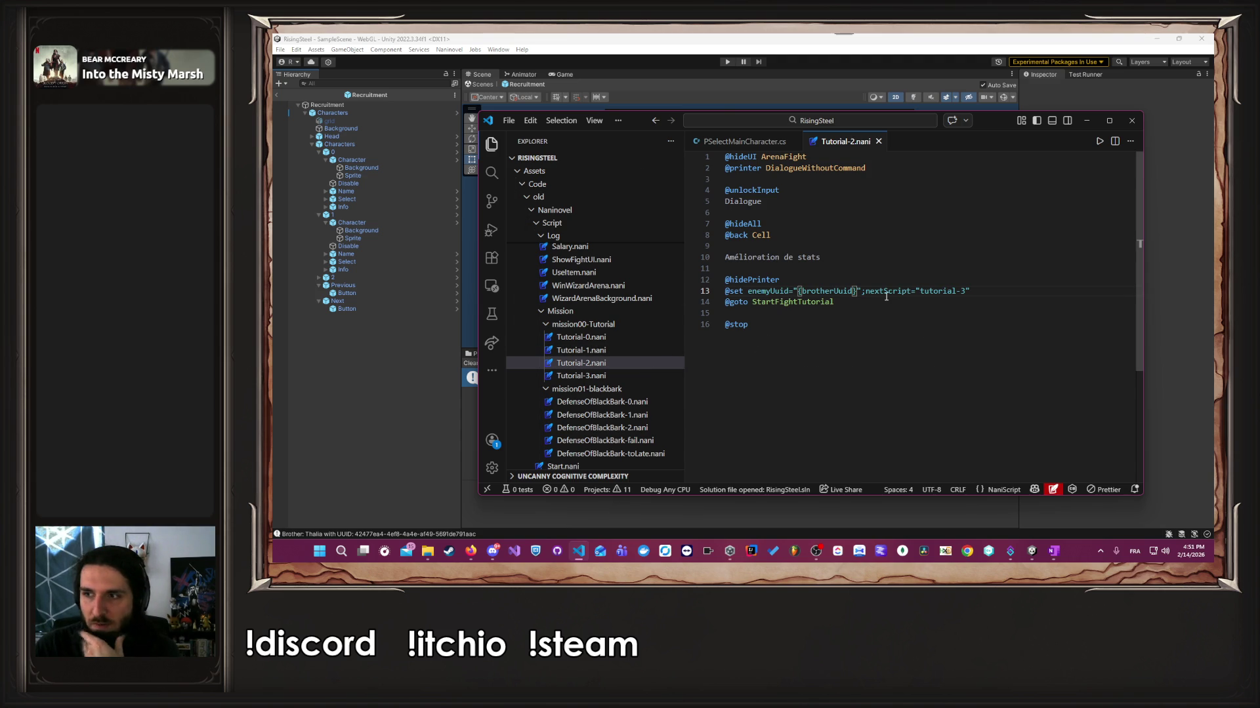
left_click(599, 376)
left_click(597, 364)
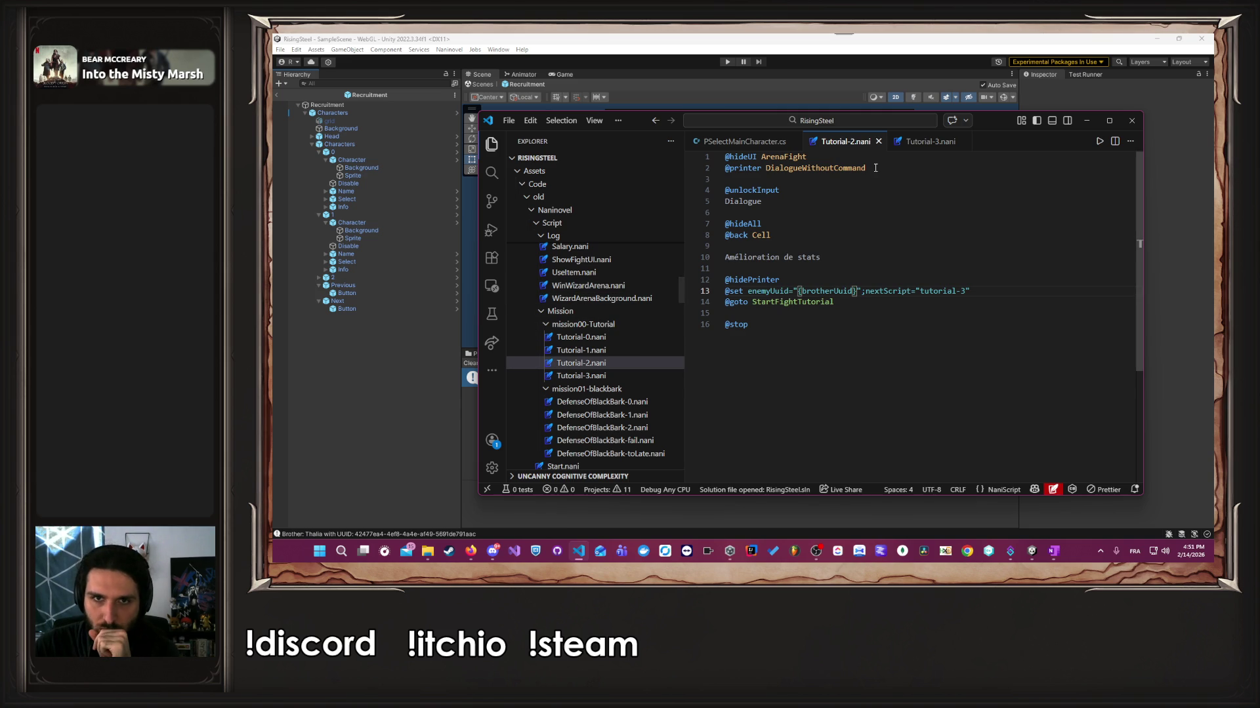
left_click_drag(883, 162, 683, 171)
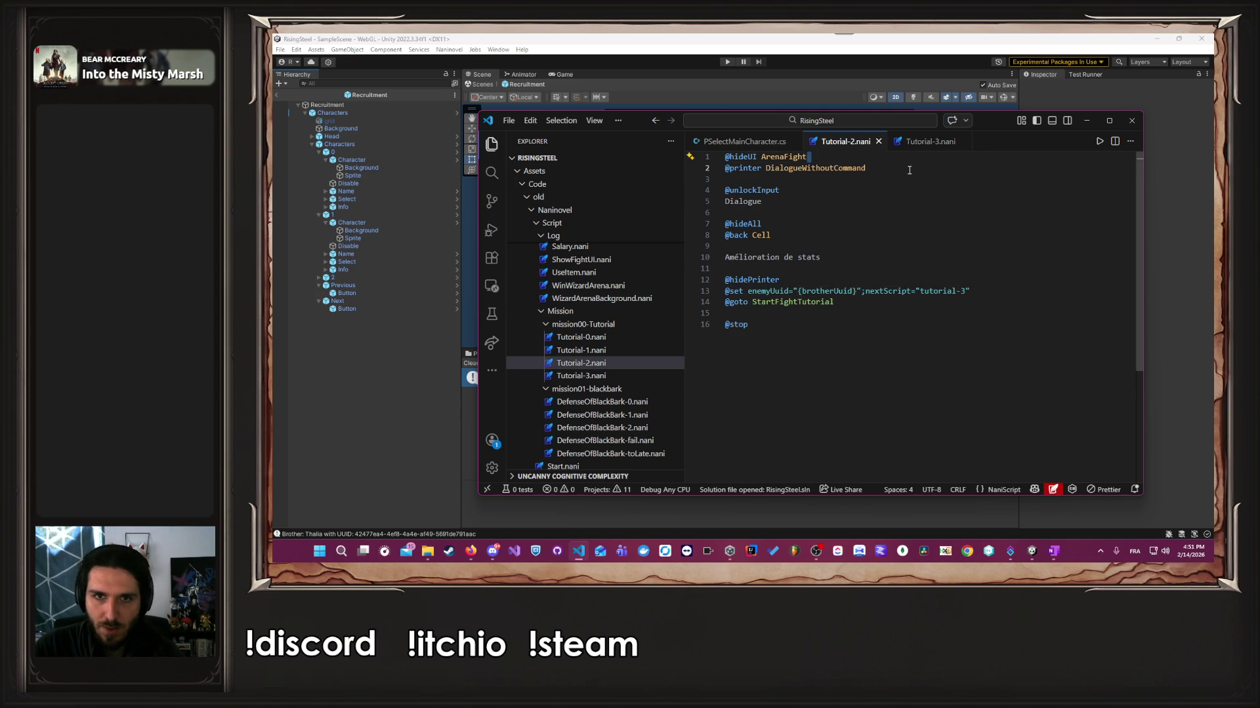
left_click_drag(909, 171, 697, 146)
key("ctrl+c")
left_click(580, 375)
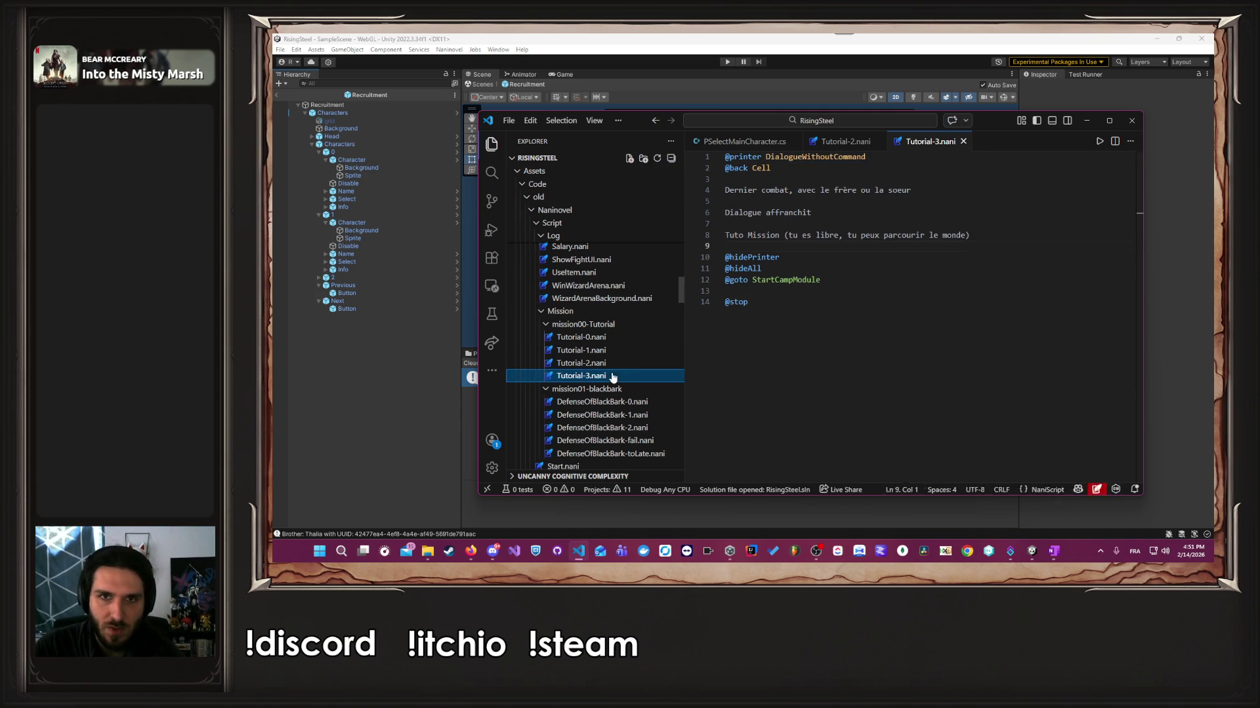
left_click(882, 157)
left_click_drag(883, 158, 724, 153)
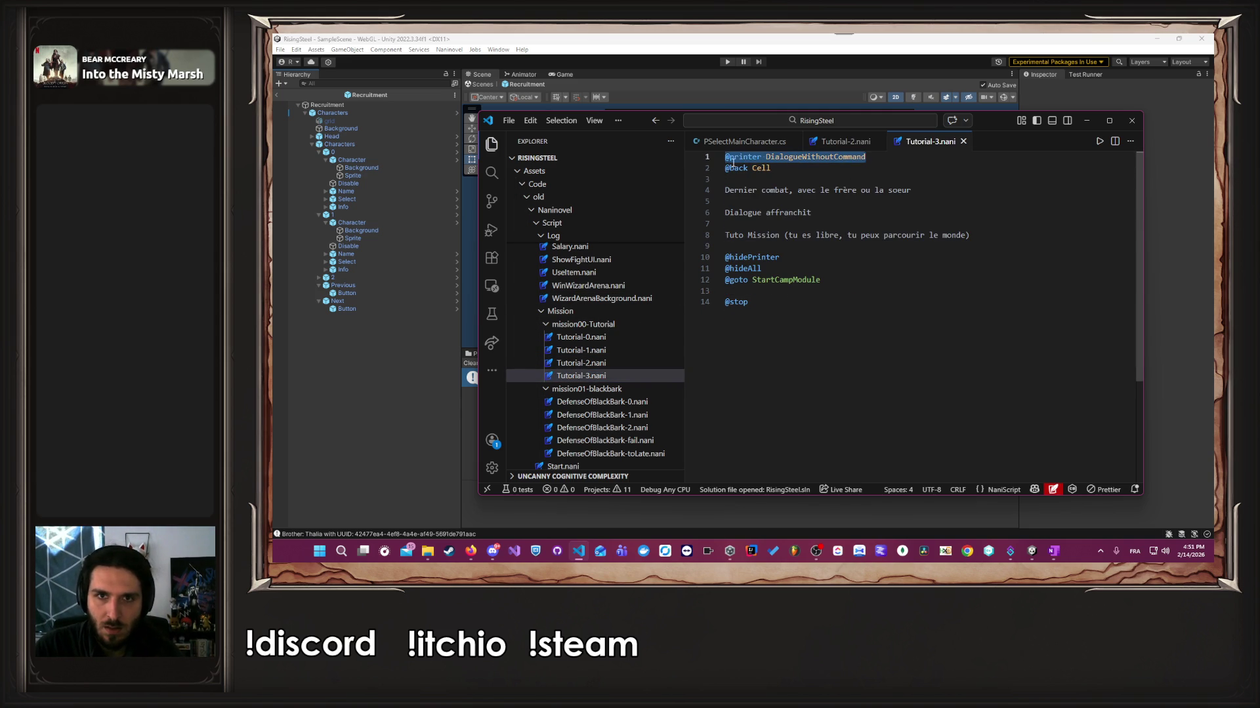
key("ctrl+v")
key("Return")
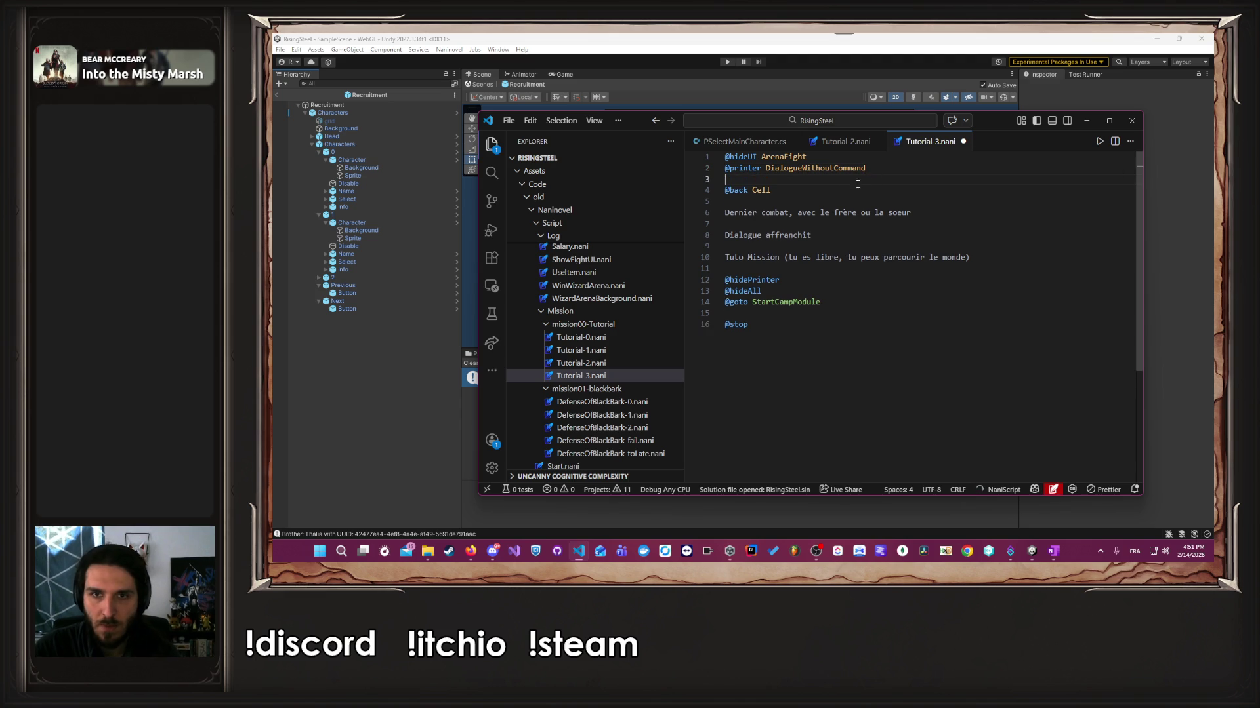
left_click_drag(771, 190, 725, 192)
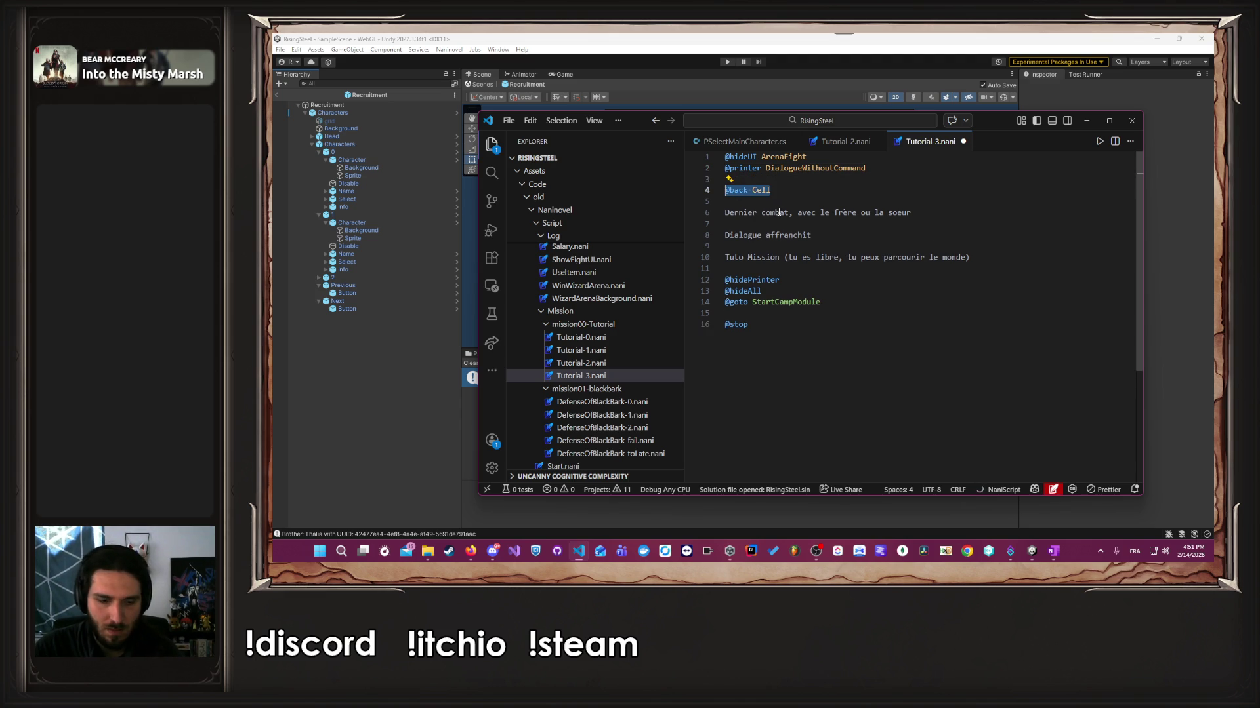
key("ctrl+x")
left_click(811, 225)
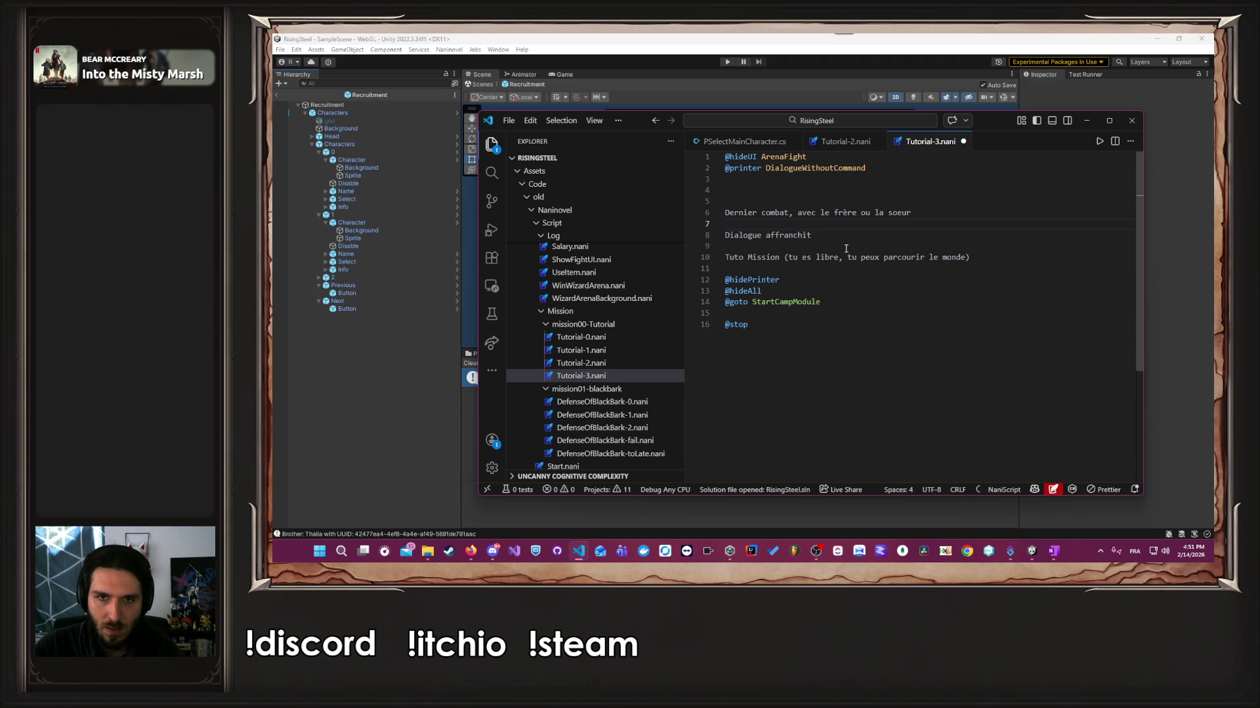
key("Return")
key("ctrl+v")
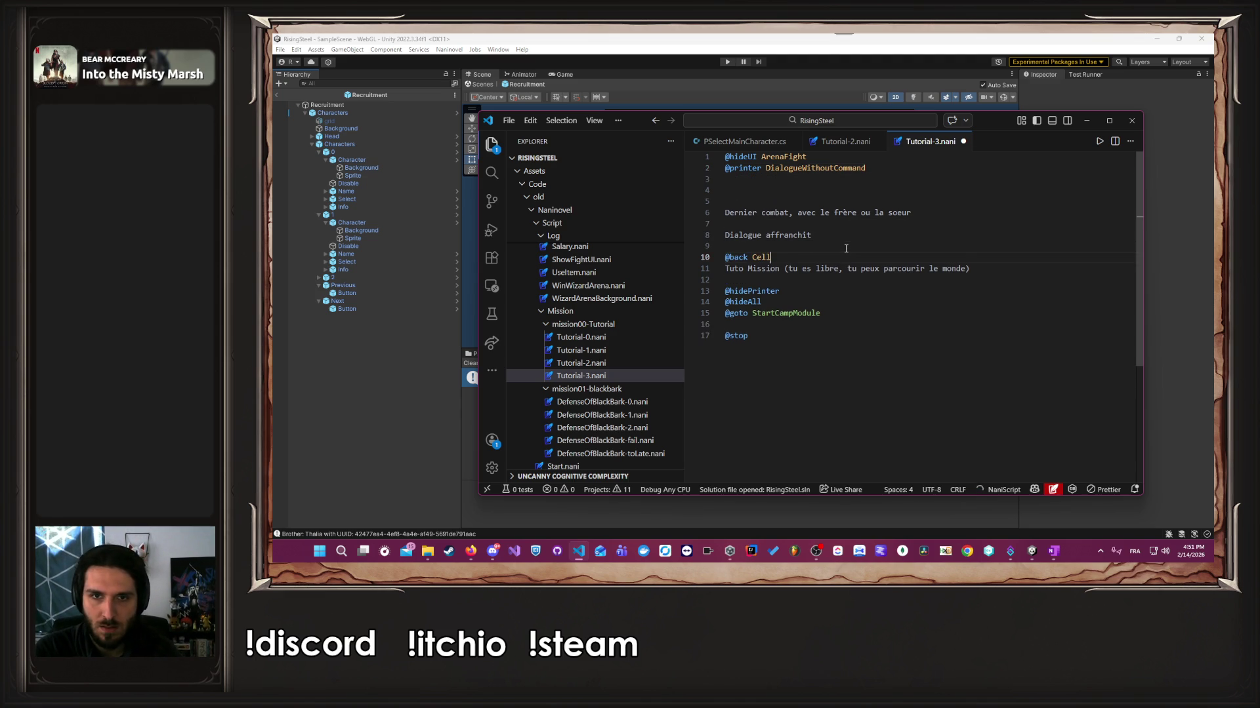
key("Return")
key("ctrl+s")
left_click(617, 365)
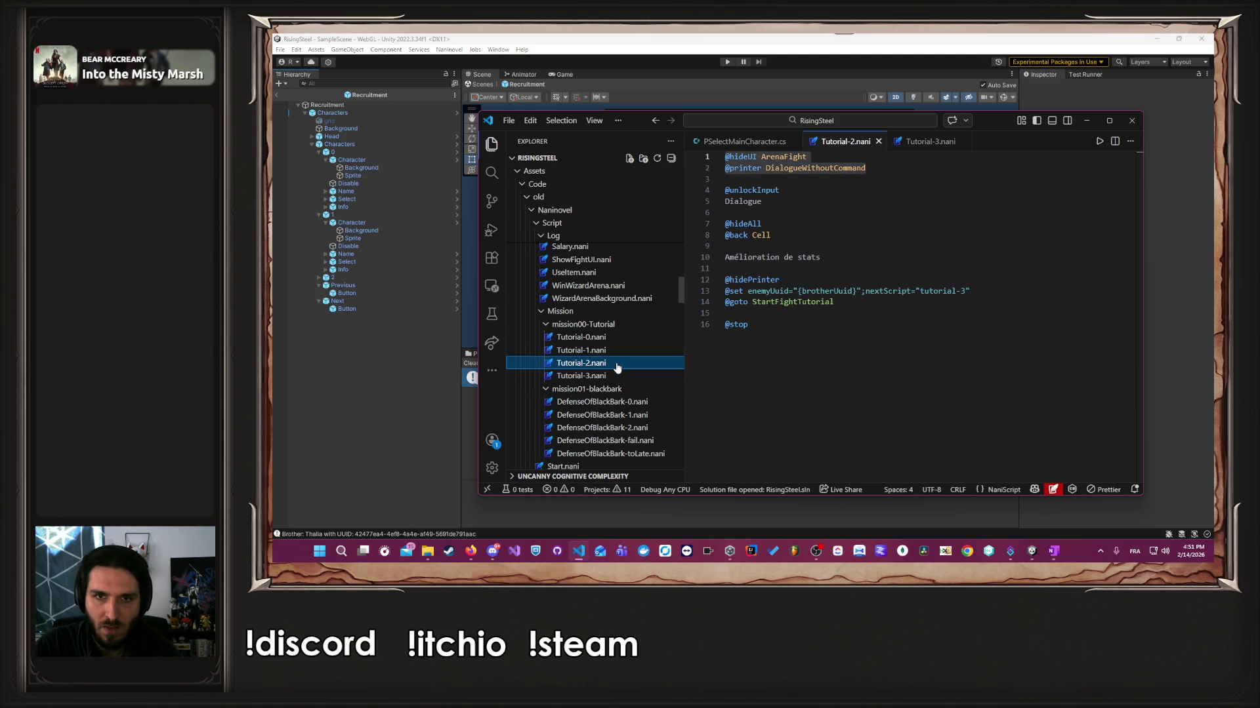
left_click_drag(761, 224, 725, 226)
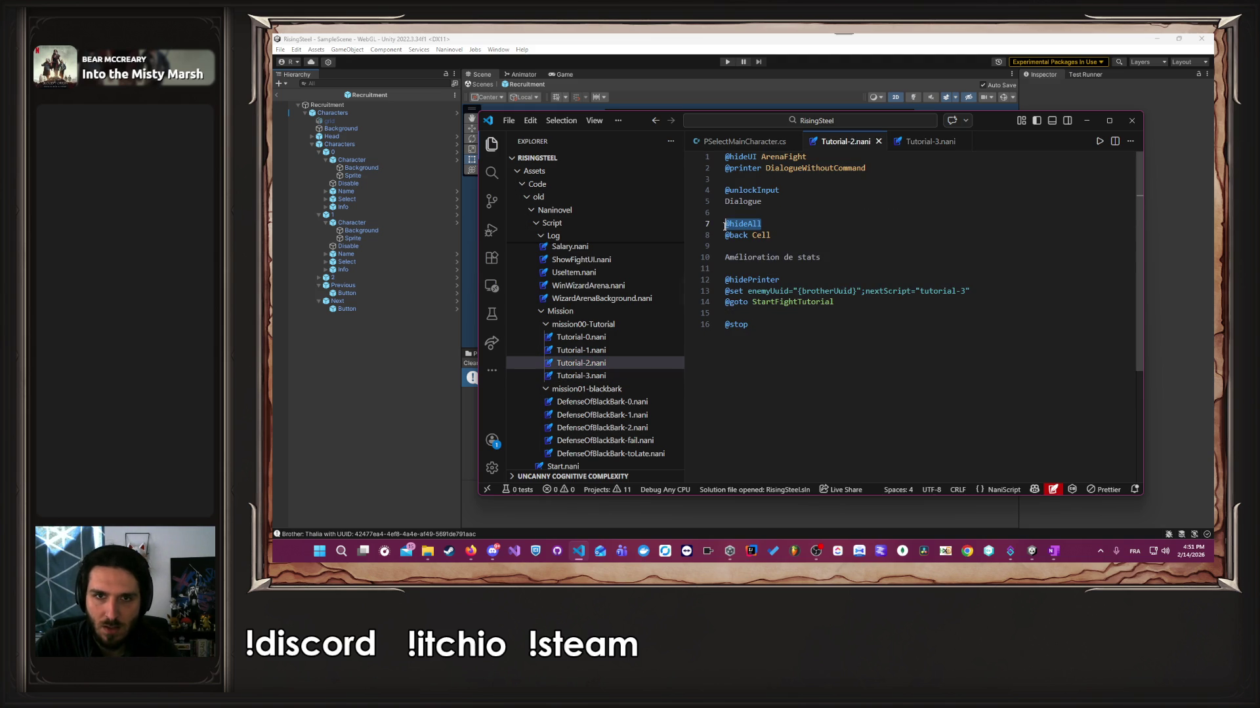
left_click(942, 143)
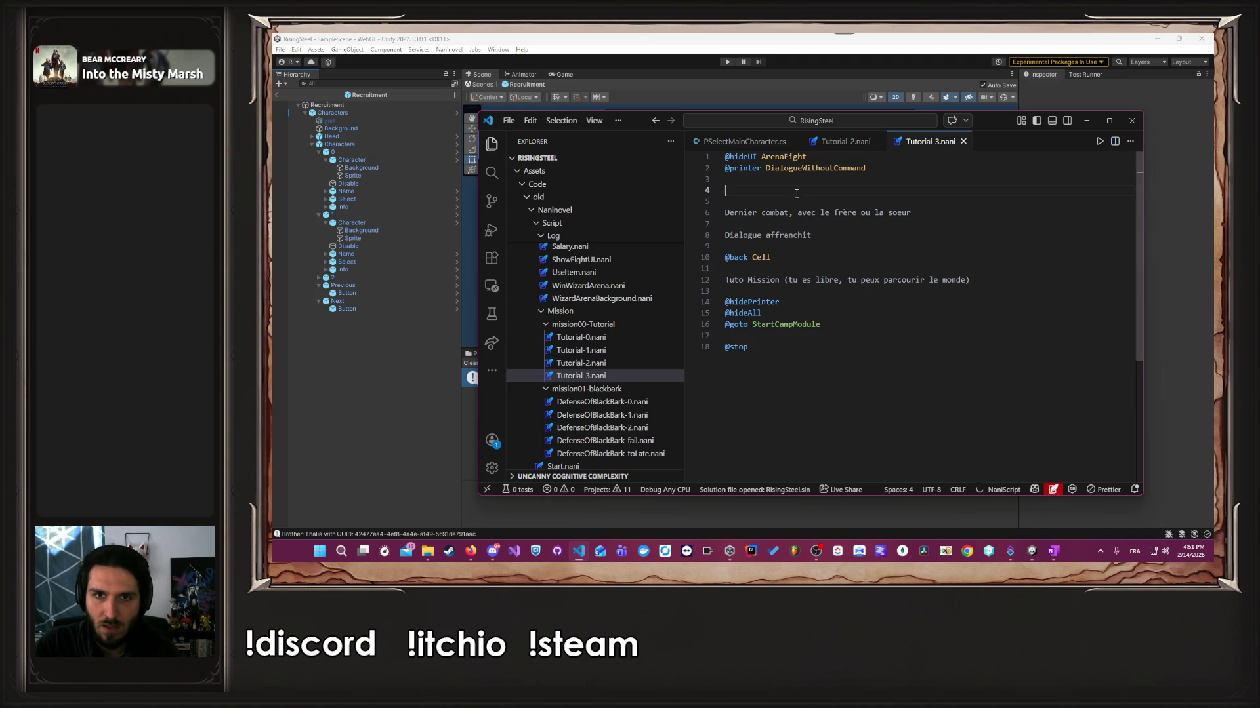
key("Down")
key("Down")
key("Down")
key("BackSpace")
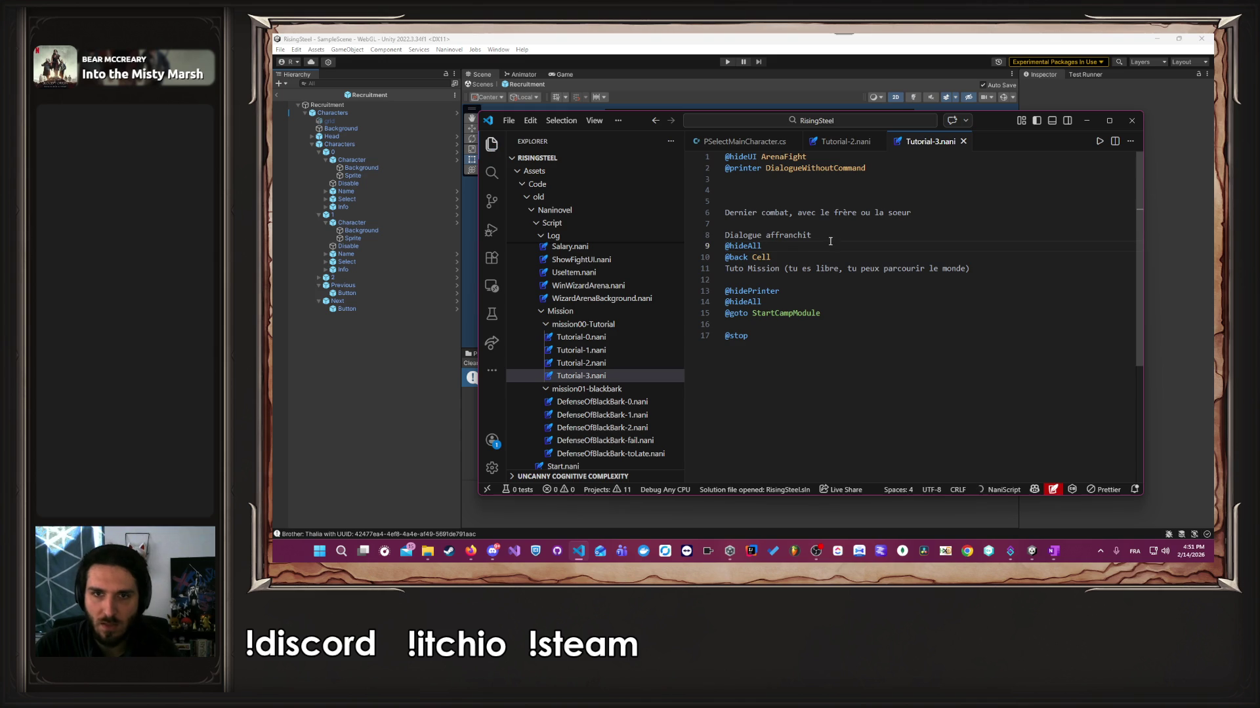
key("Home")
key("BackSpace")
key("Up")
key("BackSpace")
key("BackSpace")
key("Up")
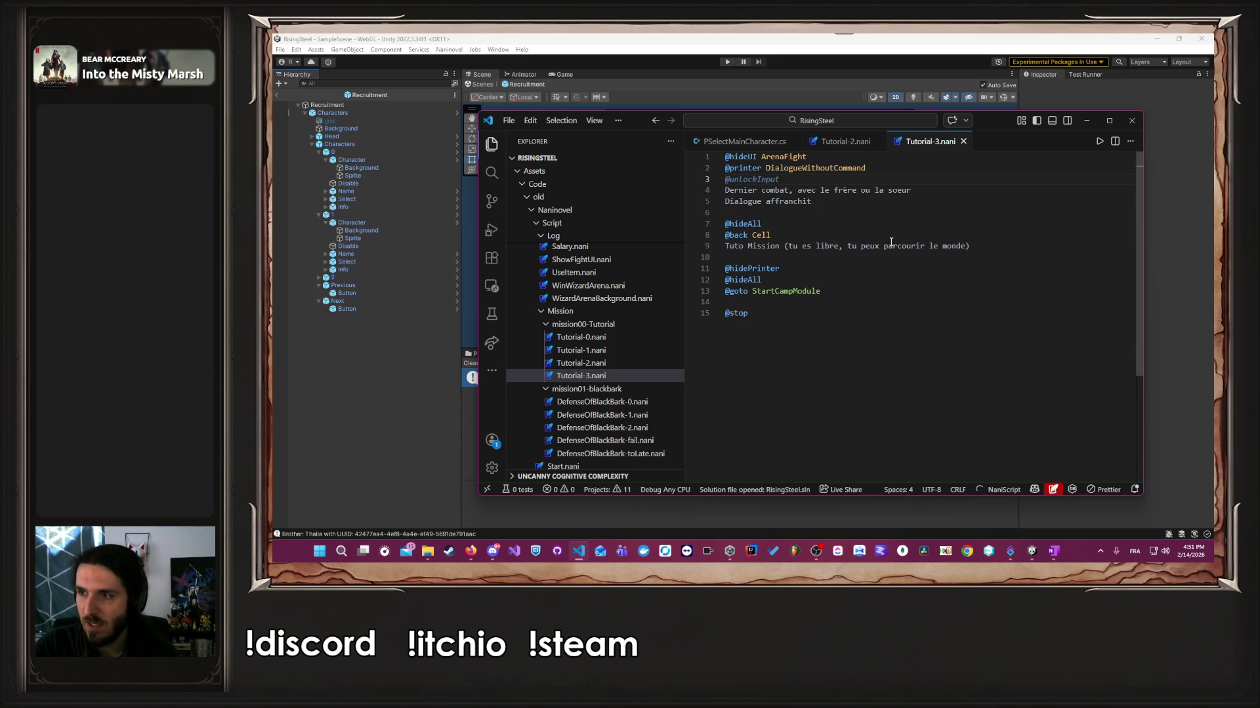
left_click(395, 351)
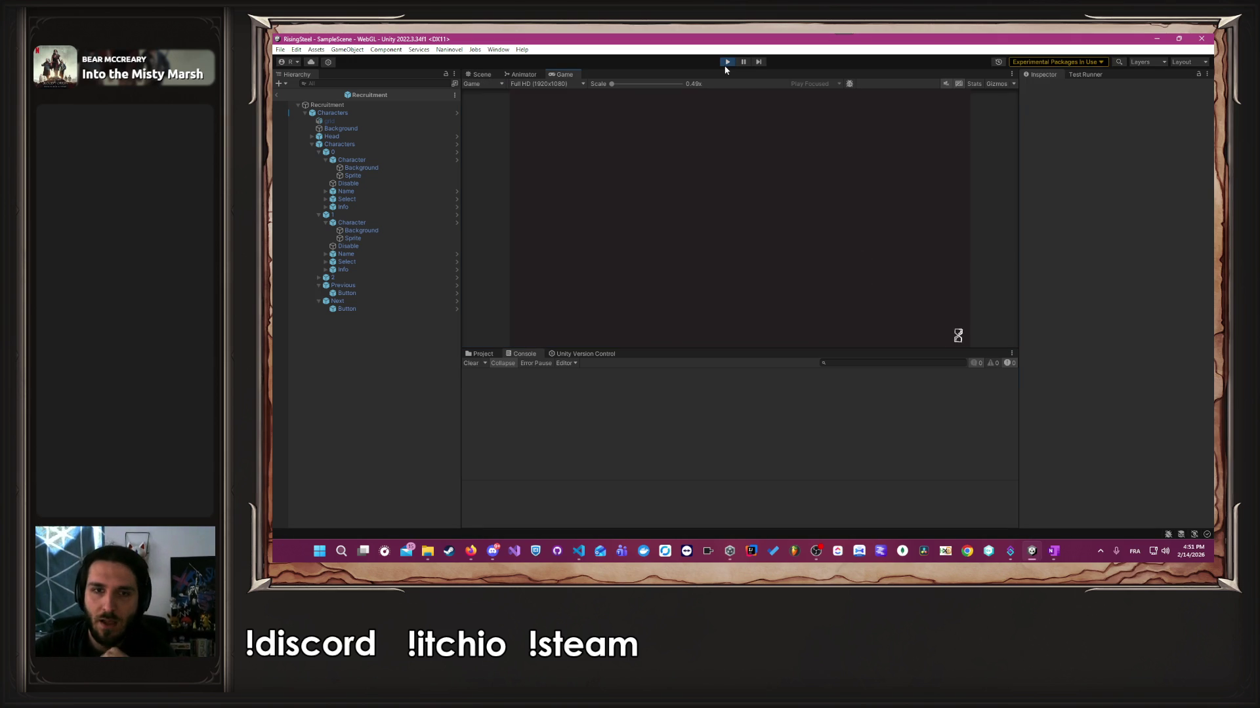
Open and close the Load panel, start a new game, submit the name and begin the arena fight.
left_click(736, 212)
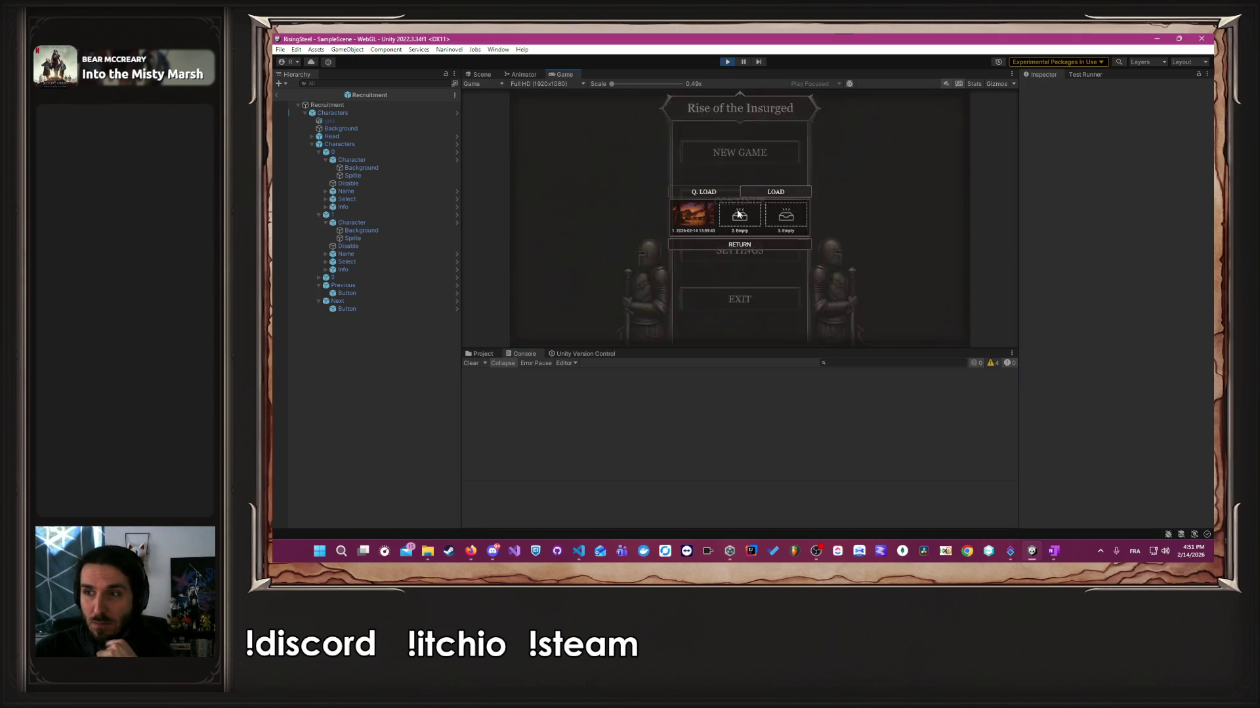
left_click(729, 244)
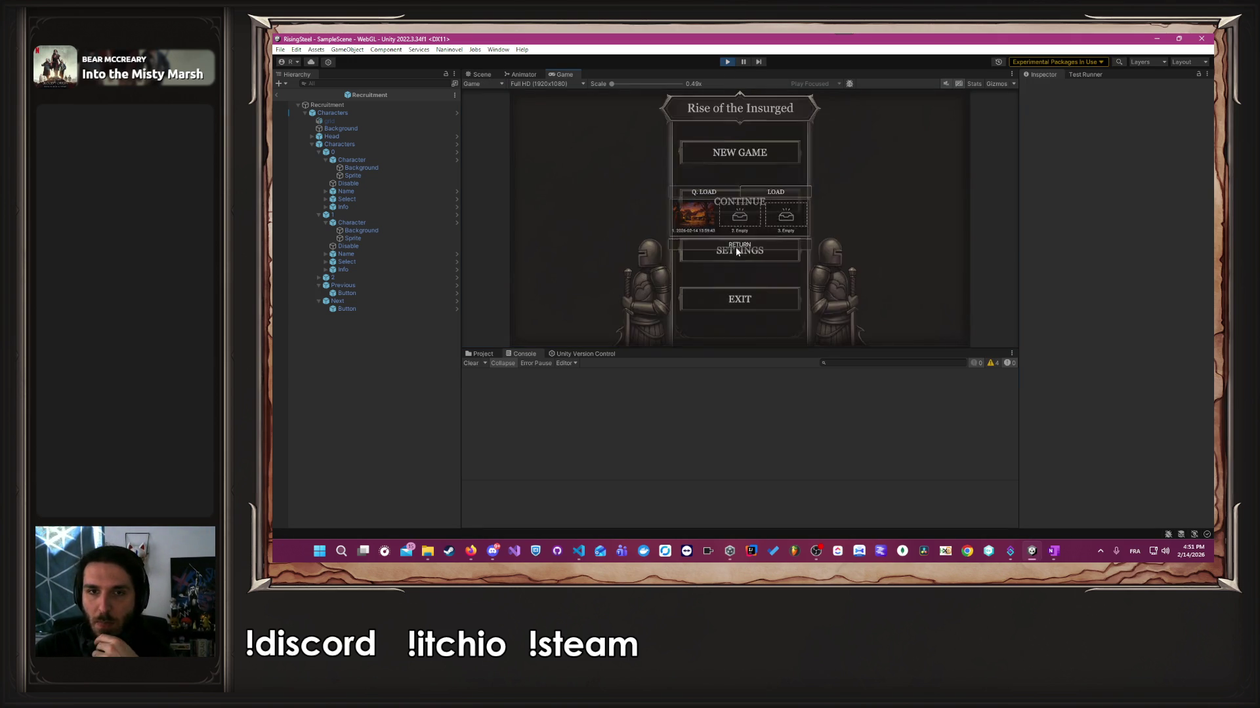
left_click(730, 157)
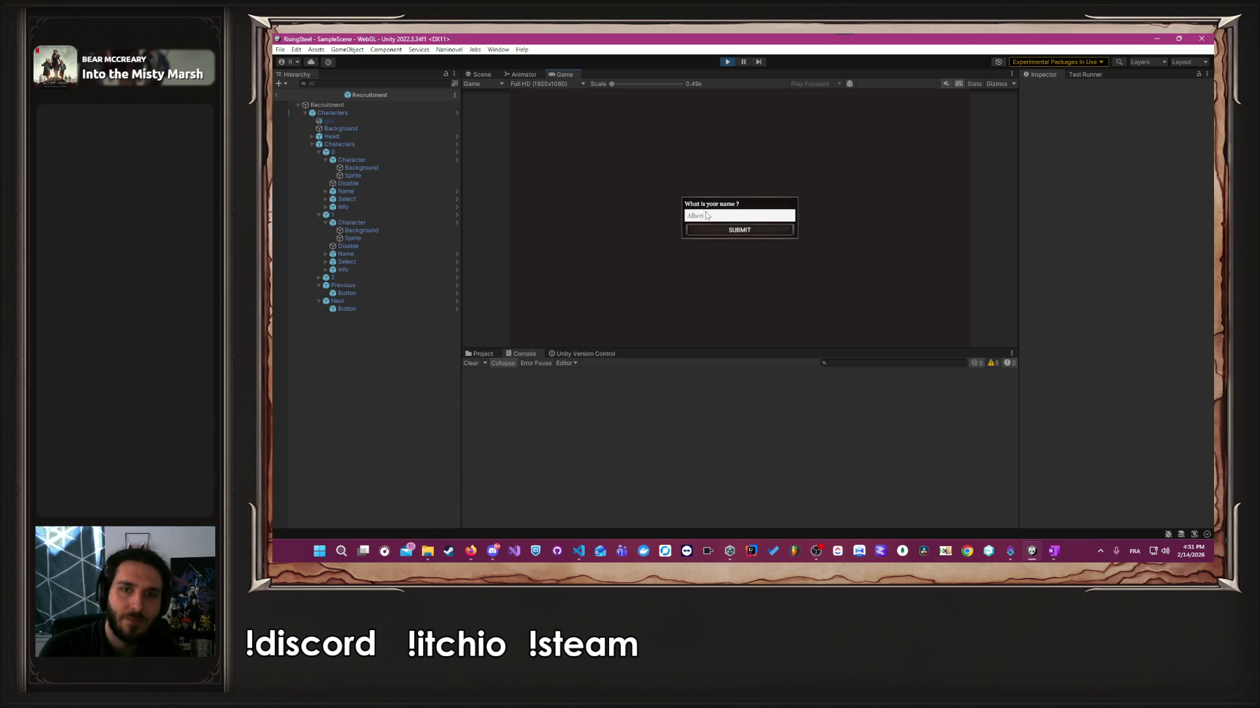
key("Return")
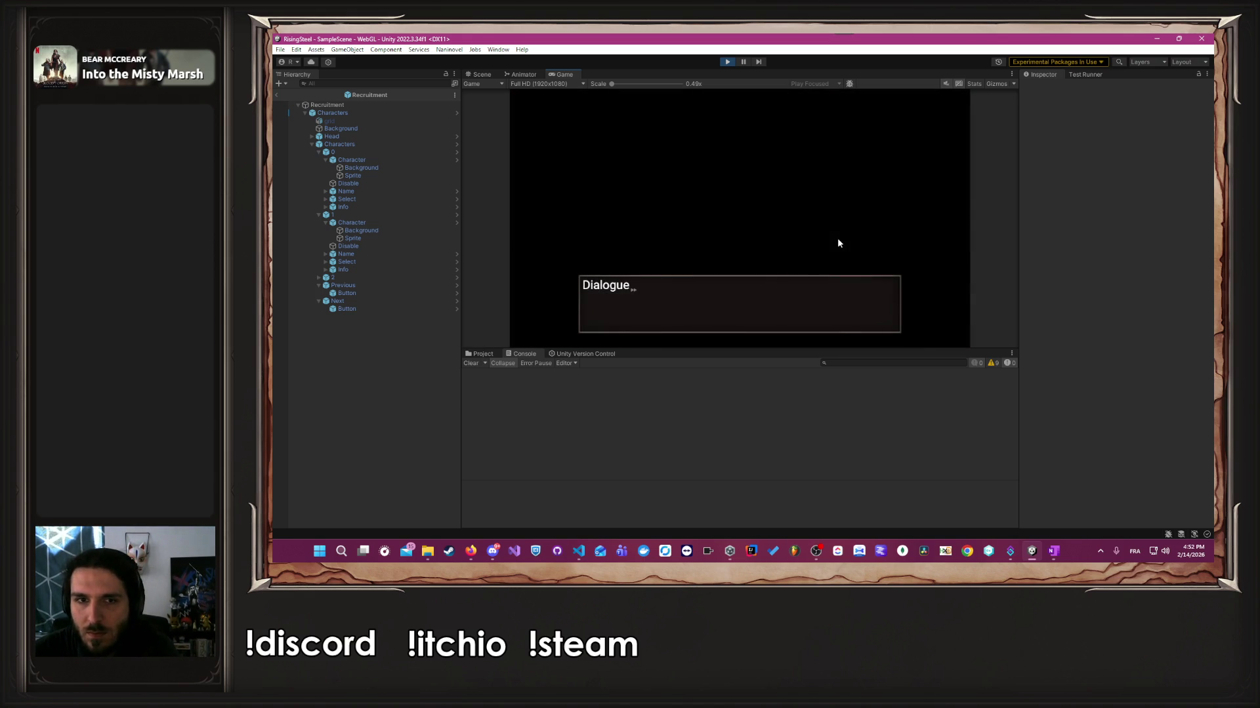
left_click(820, 240)
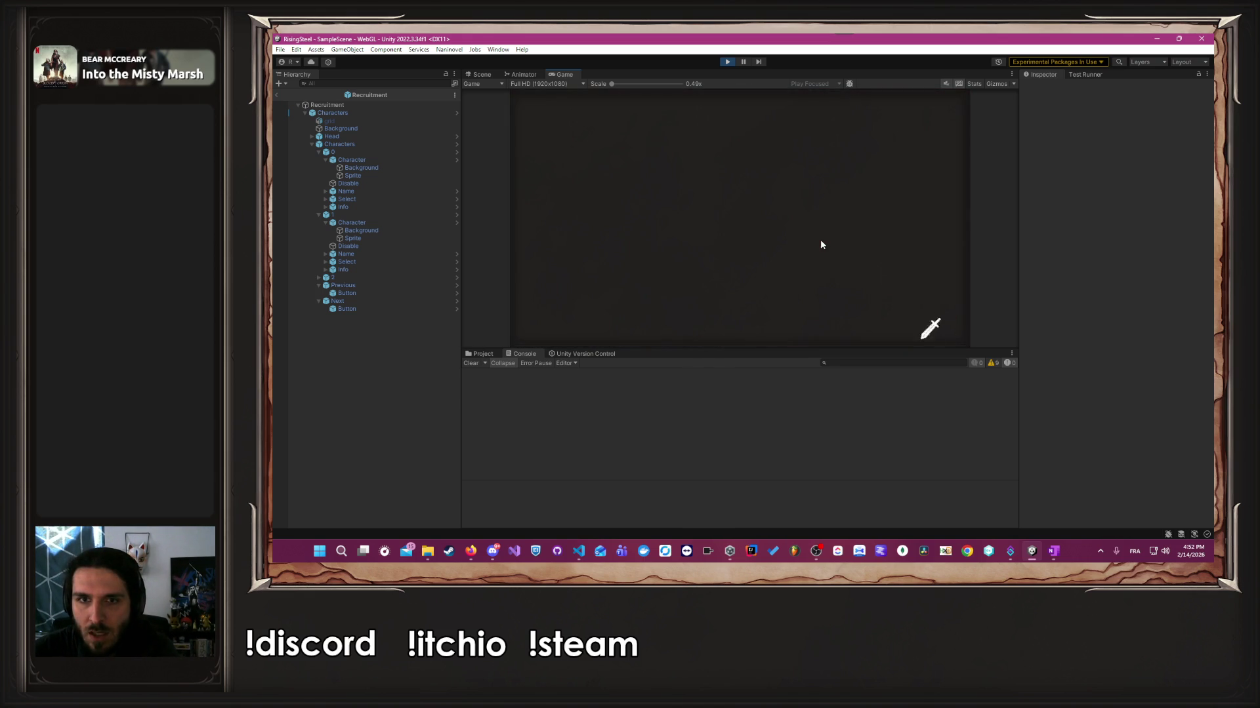
left_click(679, 218)
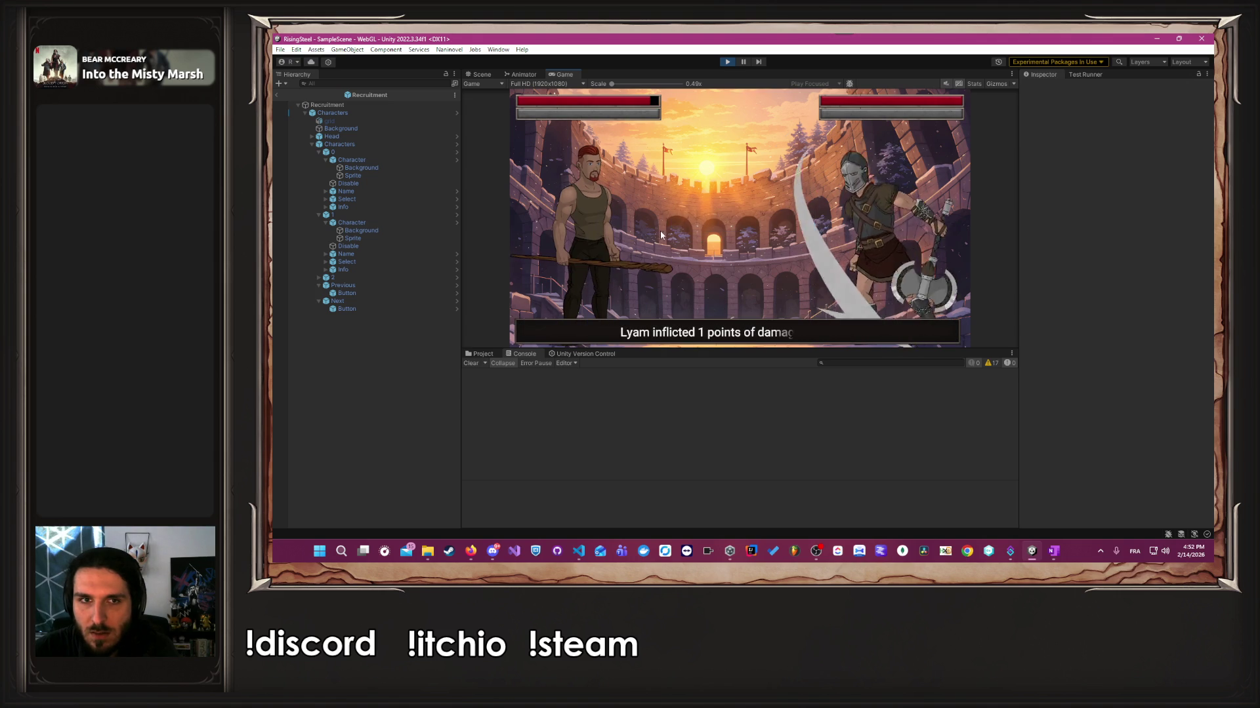
Attack the opponent six times until the fight ends.
left_click(599, 233)
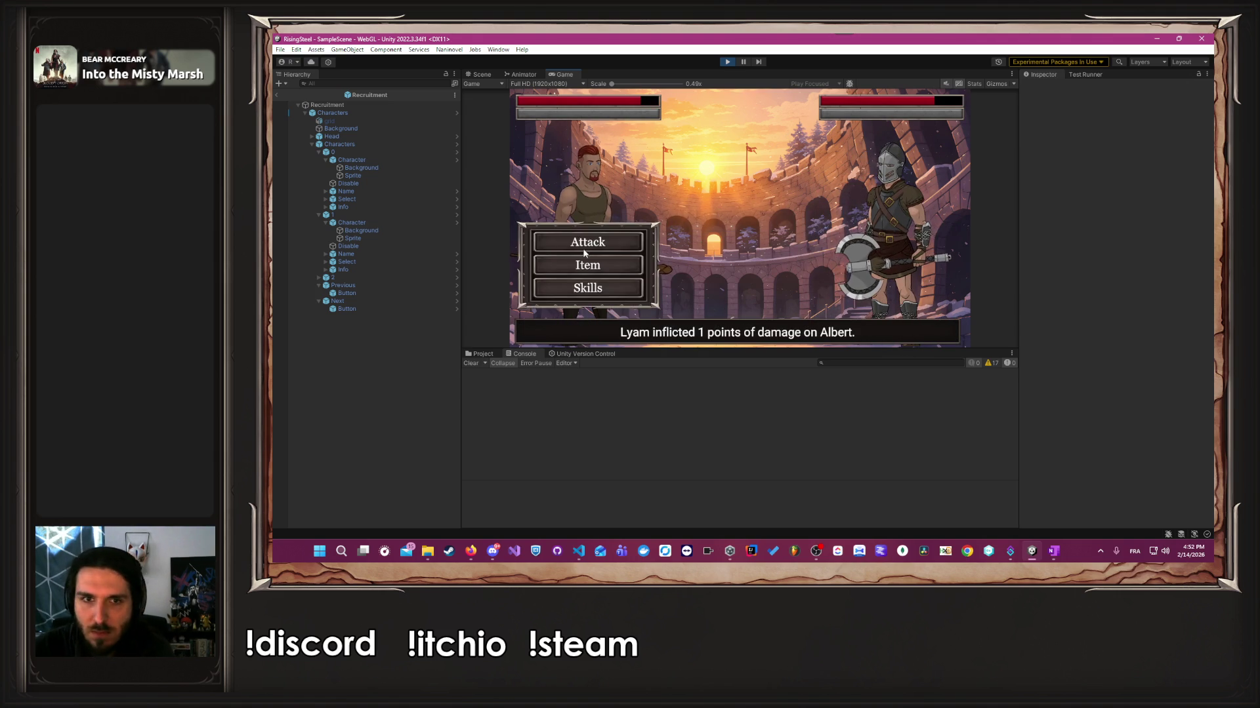
left_click(583, 251)
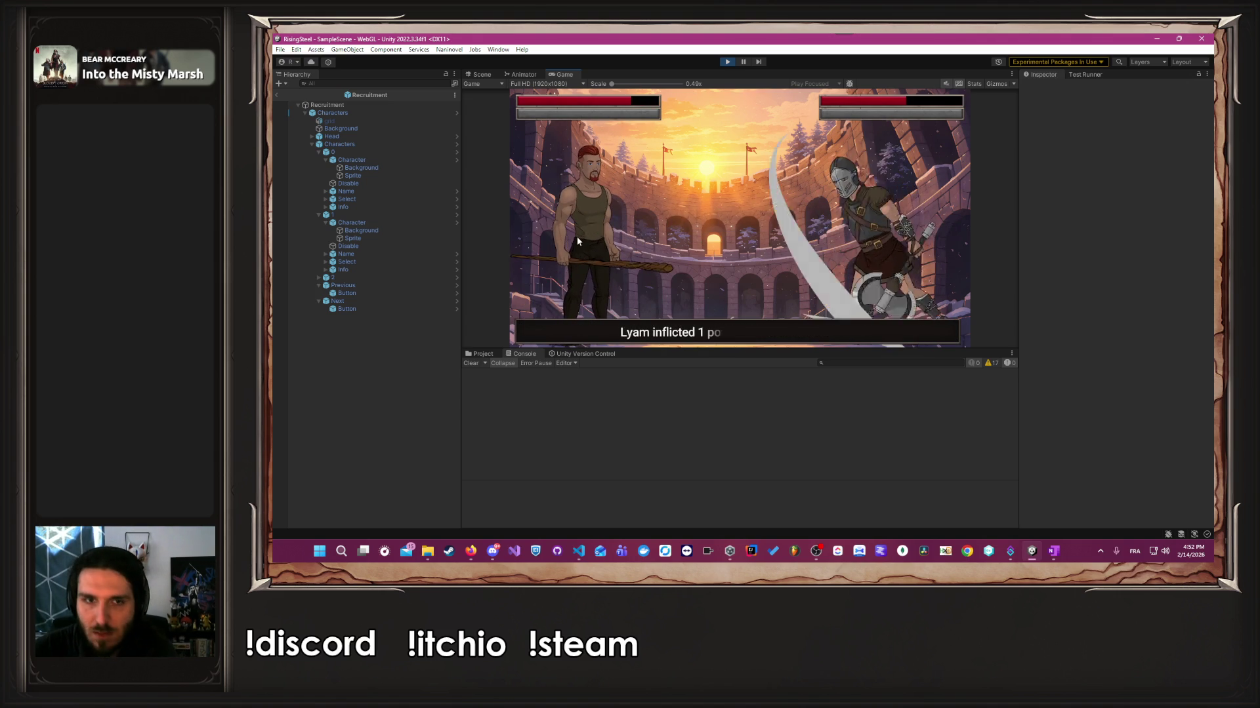
left_click(583, 242)
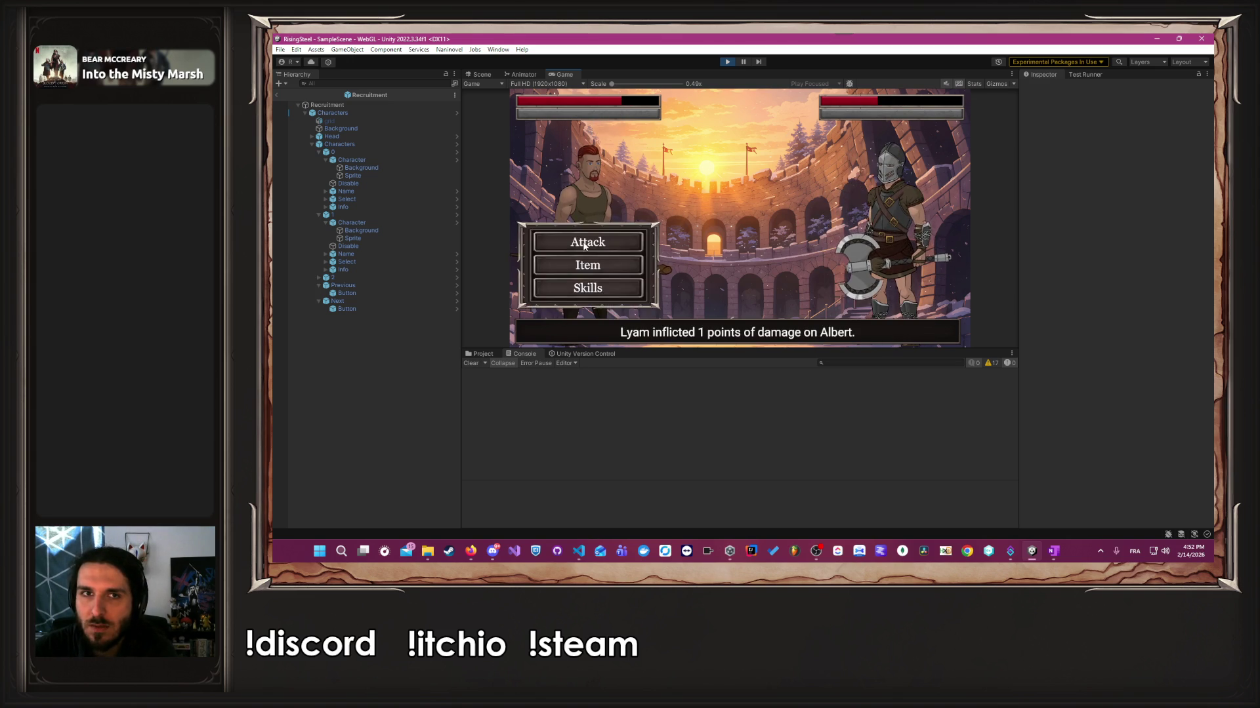
left_click(585, 244)
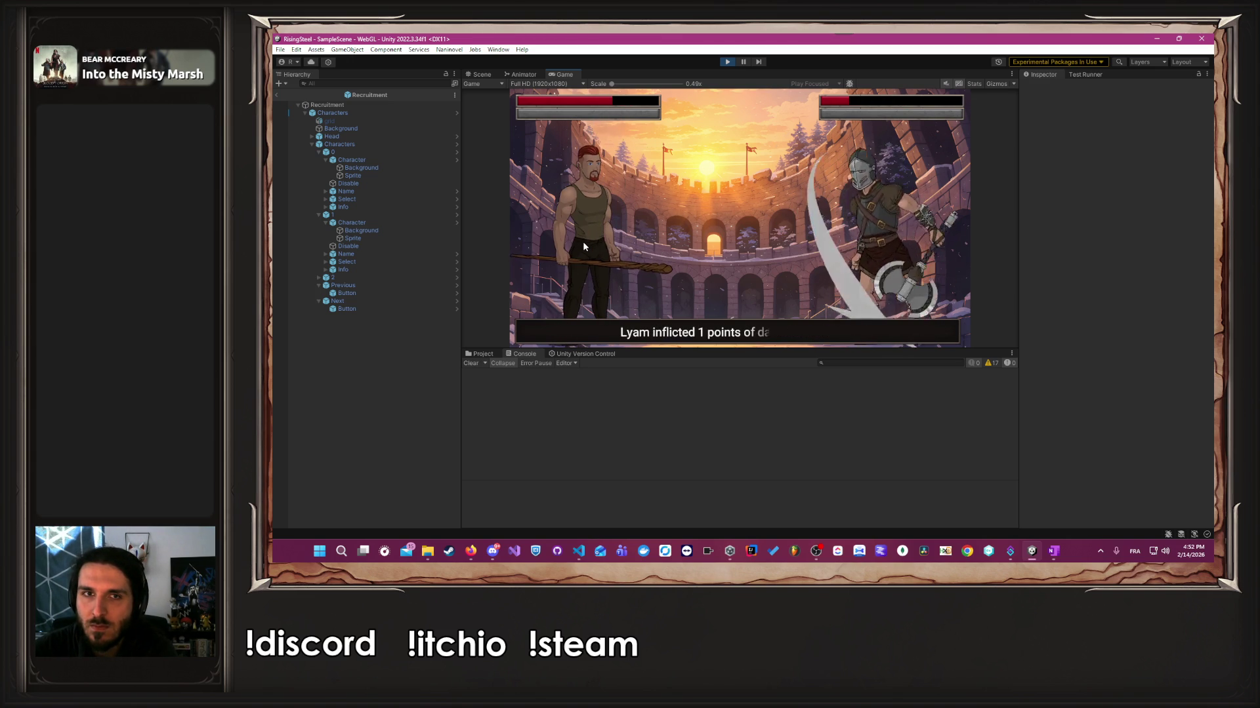
left_click(582, 242)
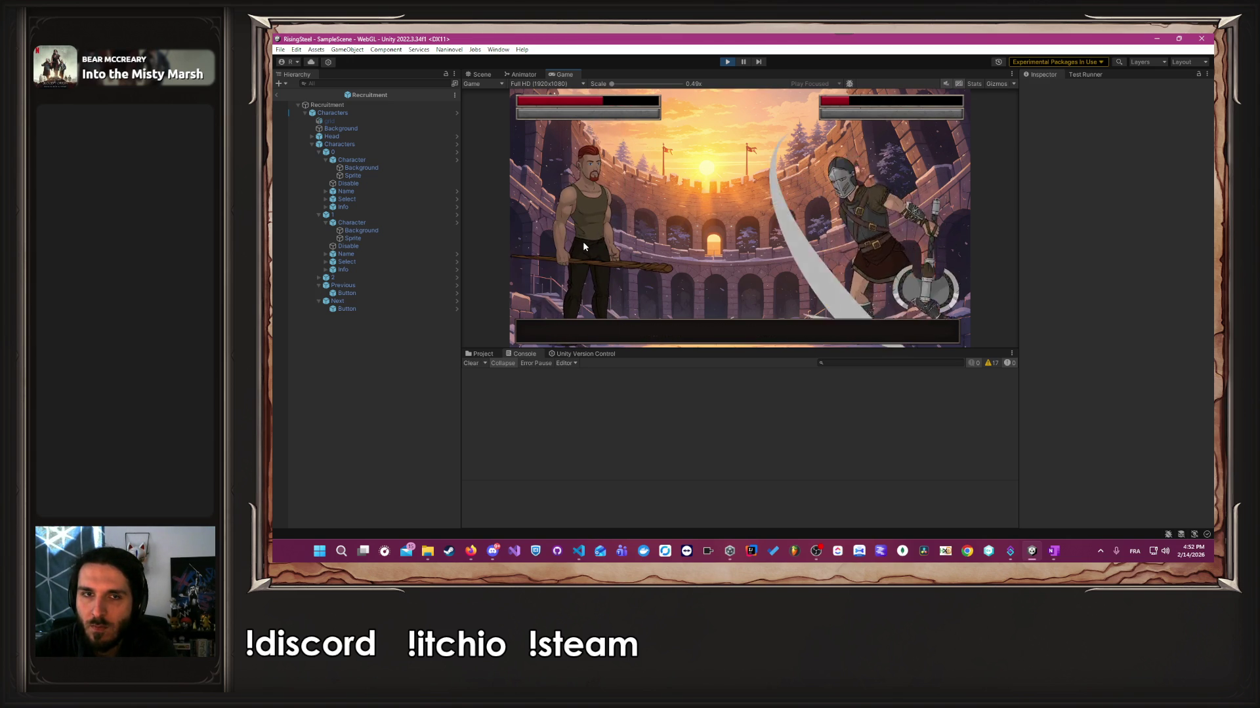
left_click(584, 246)
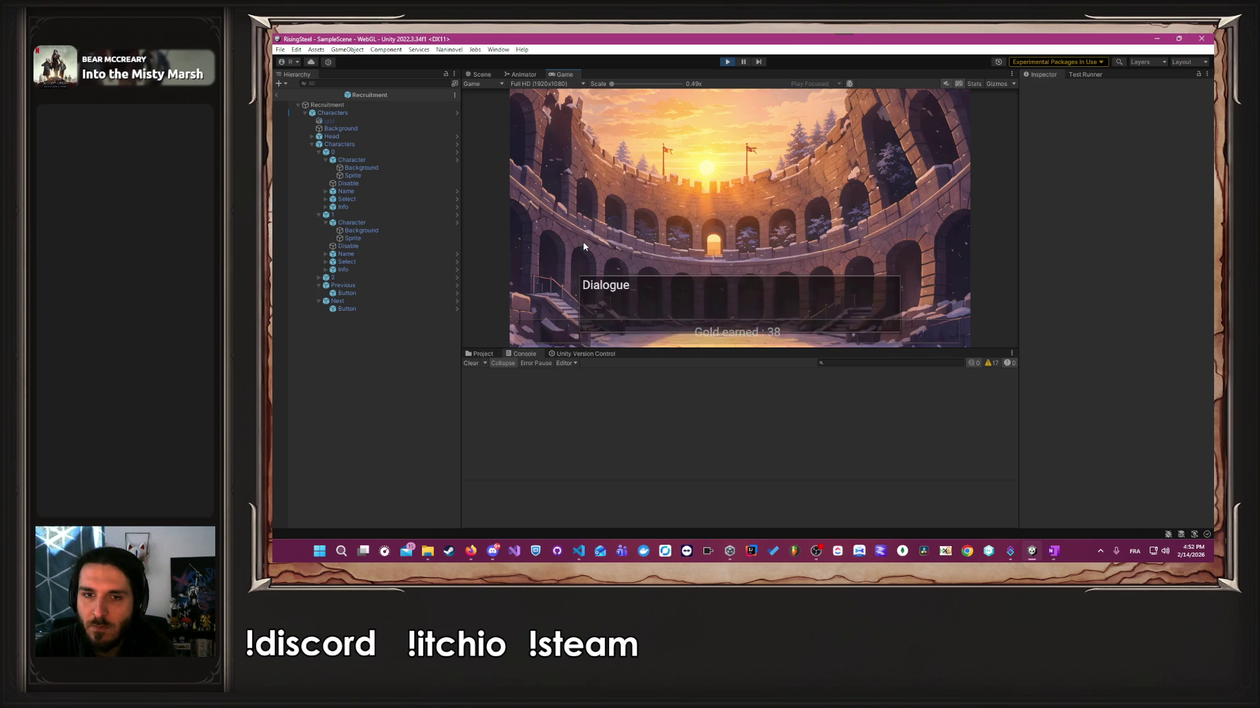
Continue past the gold reward and shop explanation, then start the fight against Lira.
left_click(583, 246)
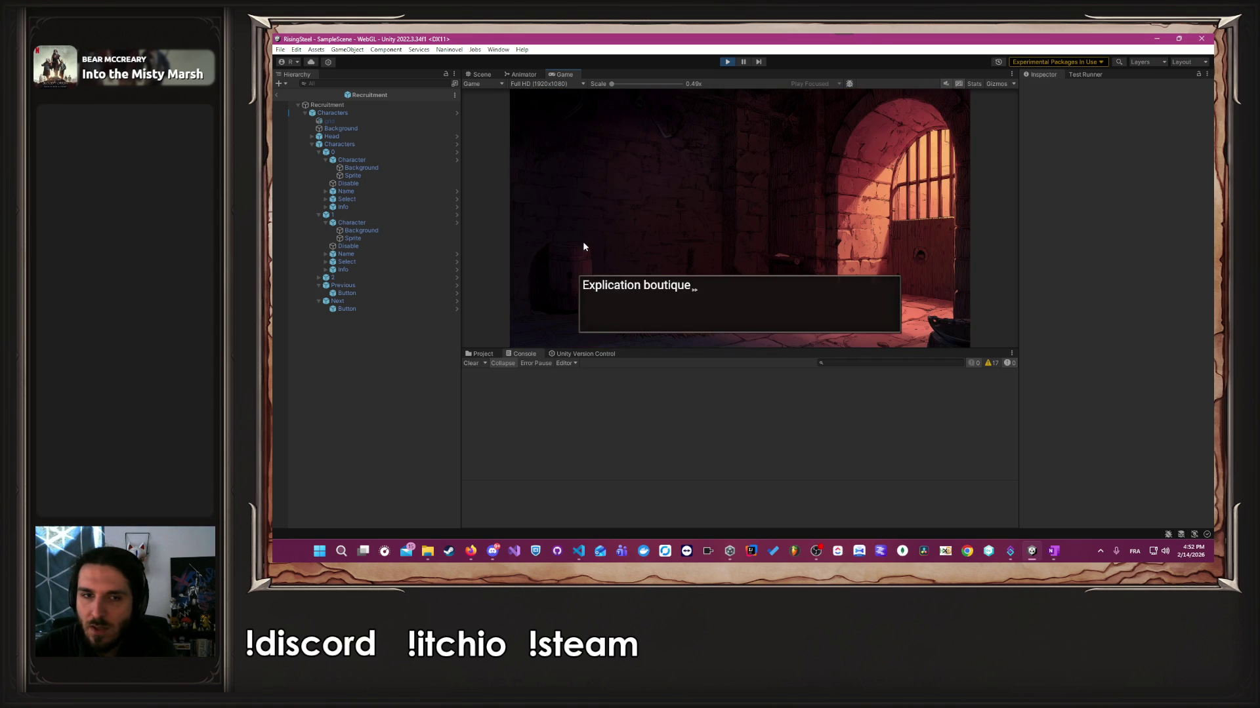
left_click(583, 246)
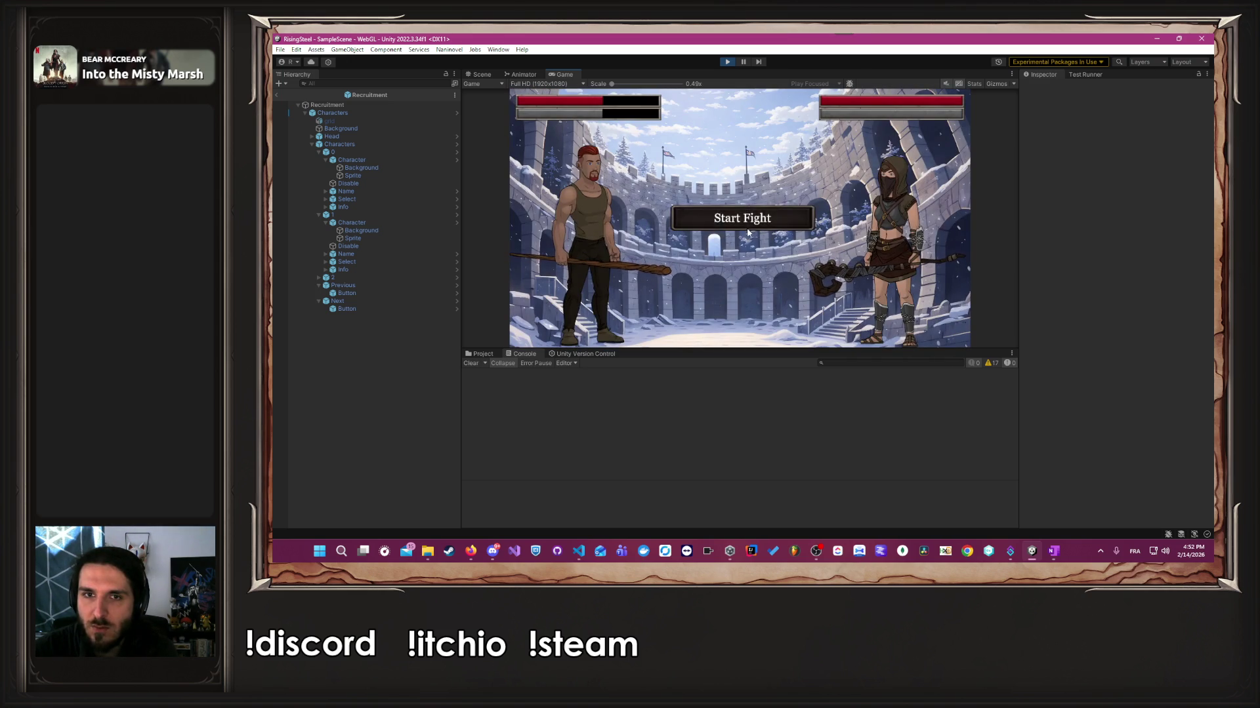
left_click(748, 232)
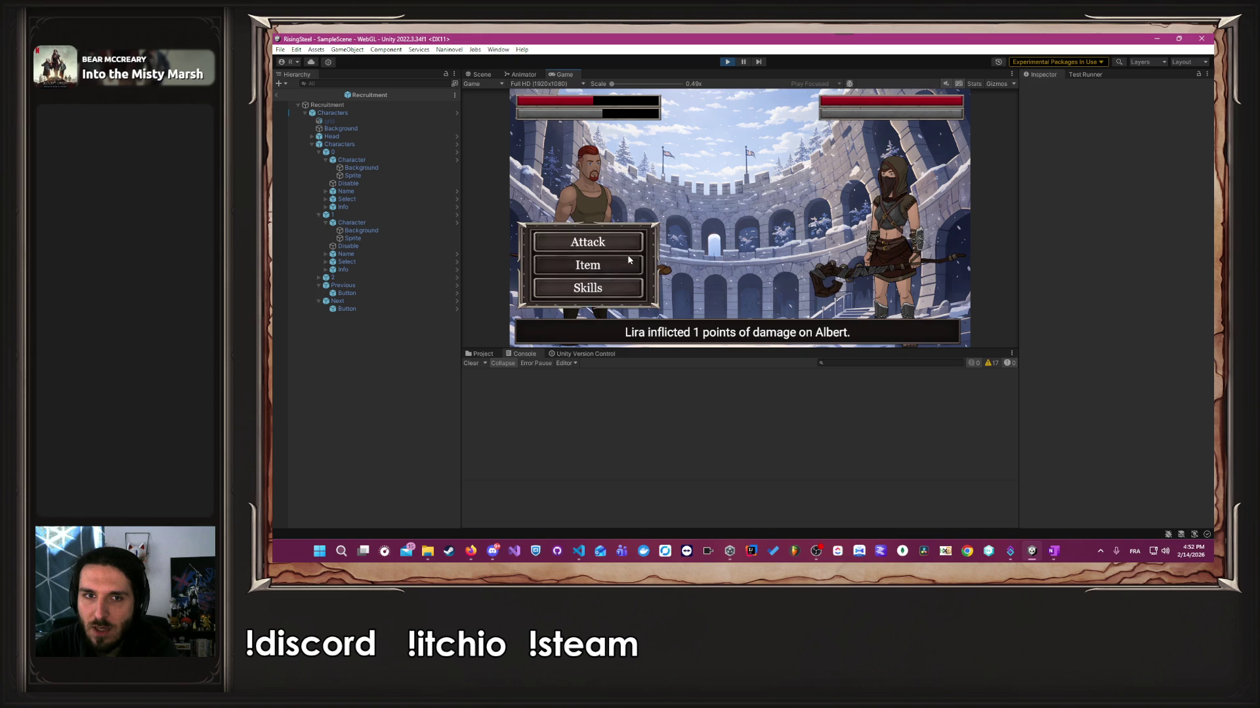
Attack Lira four times until she is defeated.
left_click(627, 246)
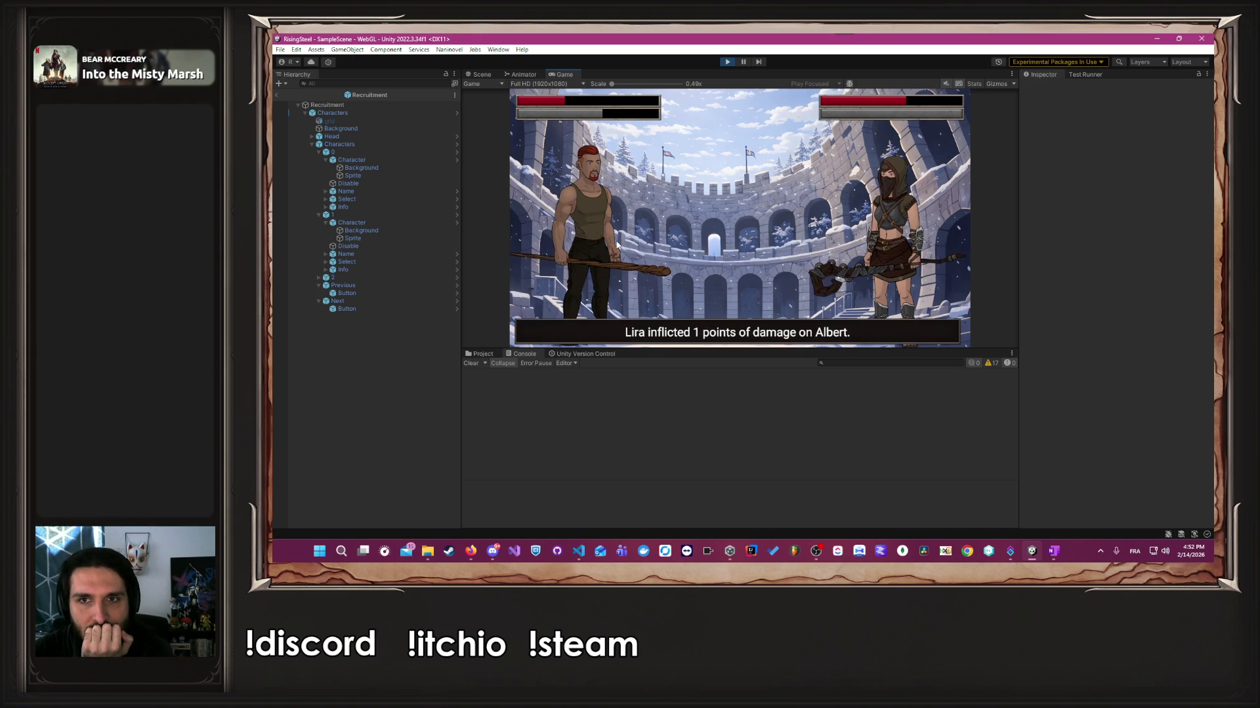
left_click(617, 242)
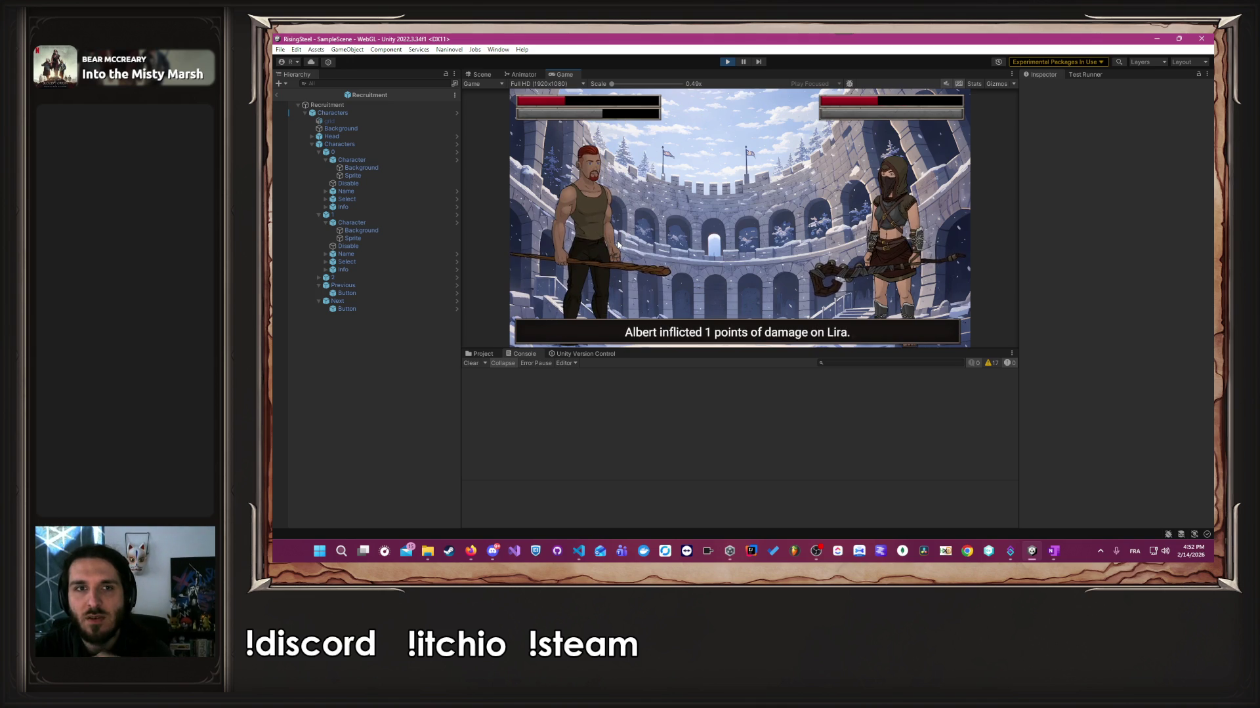
left_click(618, 244)
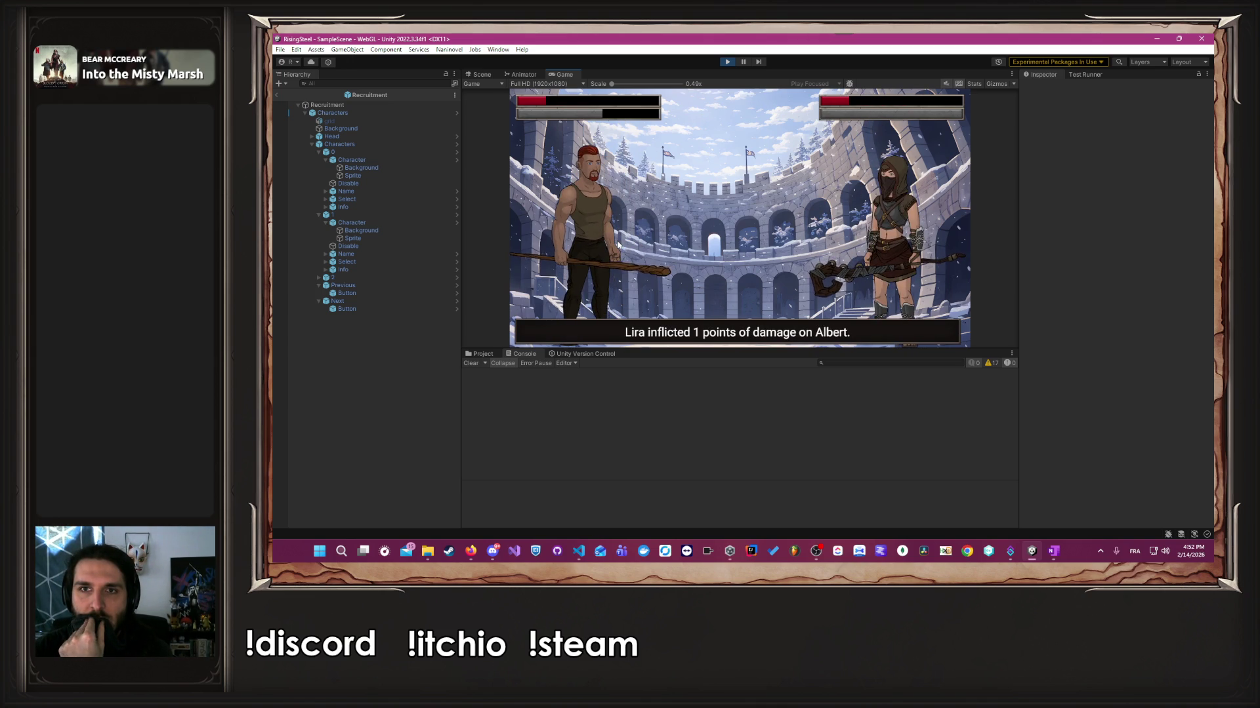
left_click(617, 244)
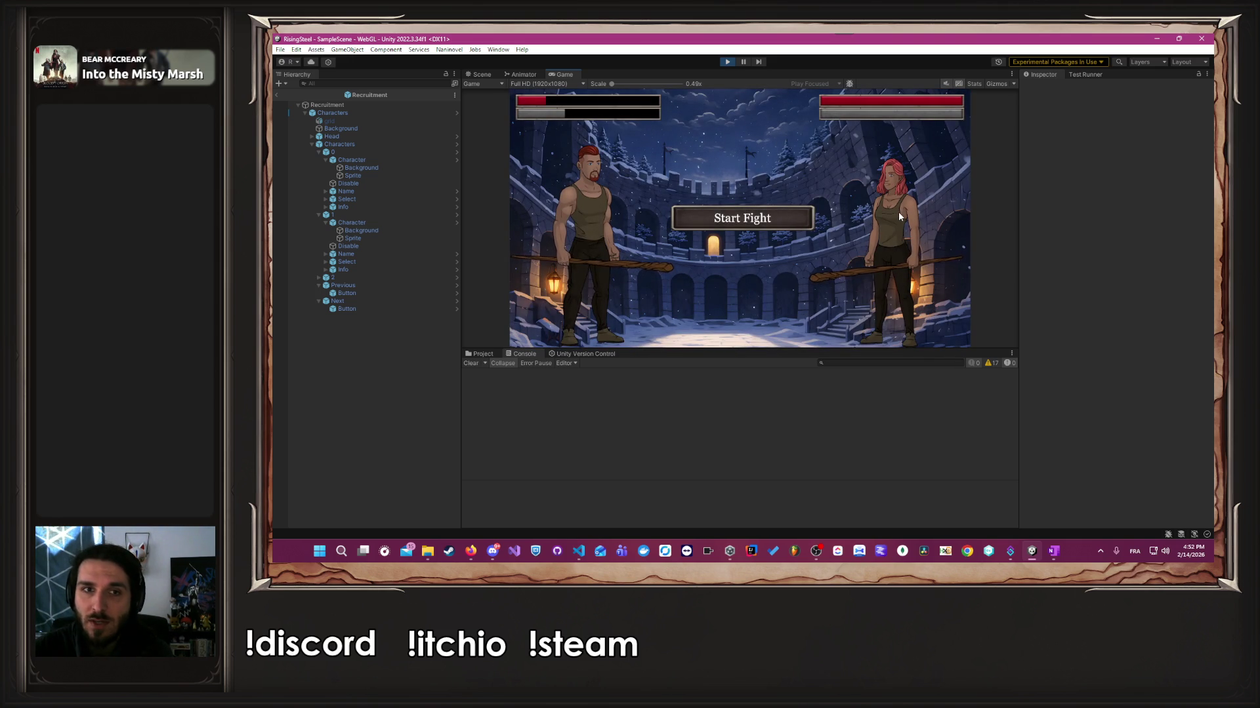
Start the Thalia fight, attack once, then stop the game test.
left_click(806, 217)
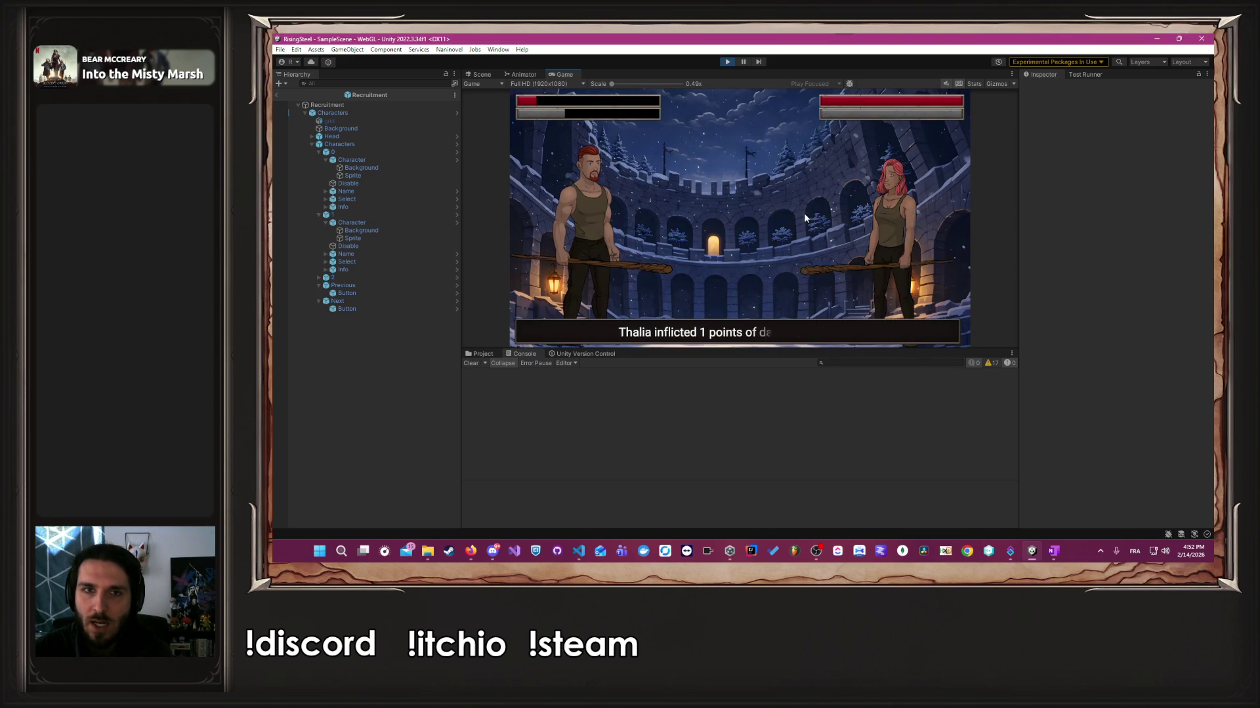
left_click(613, 238)
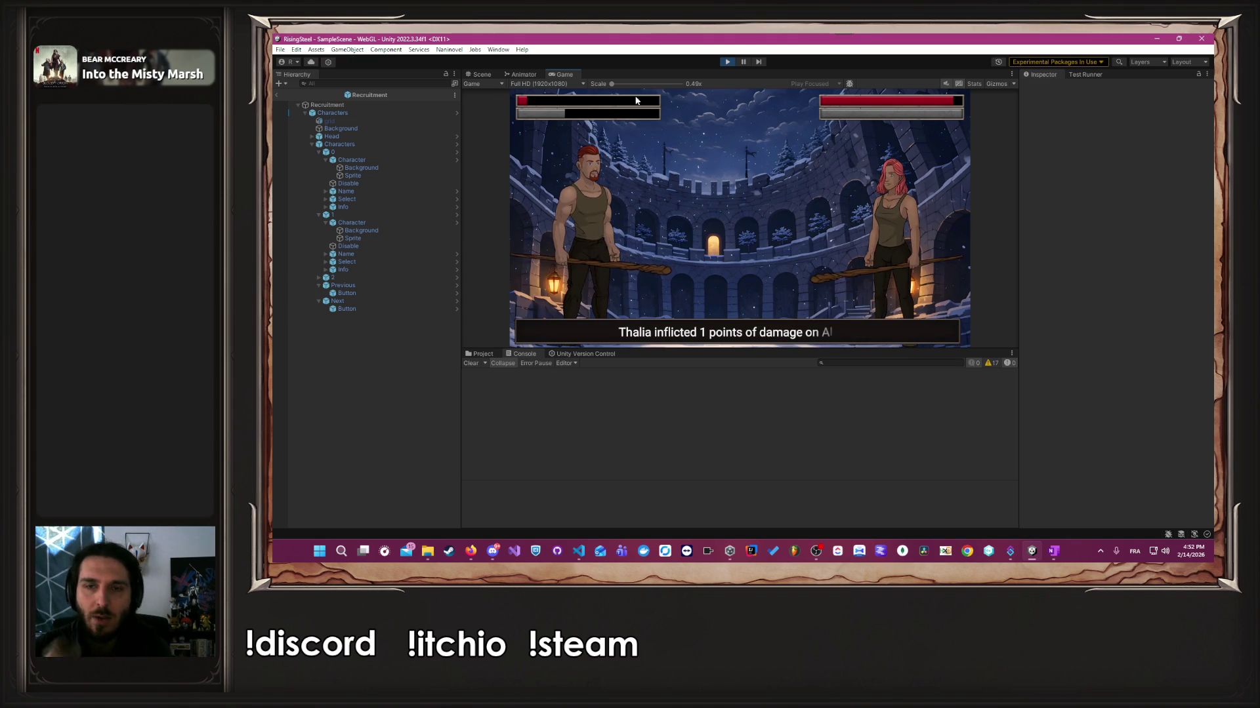
left_click(727, 63)
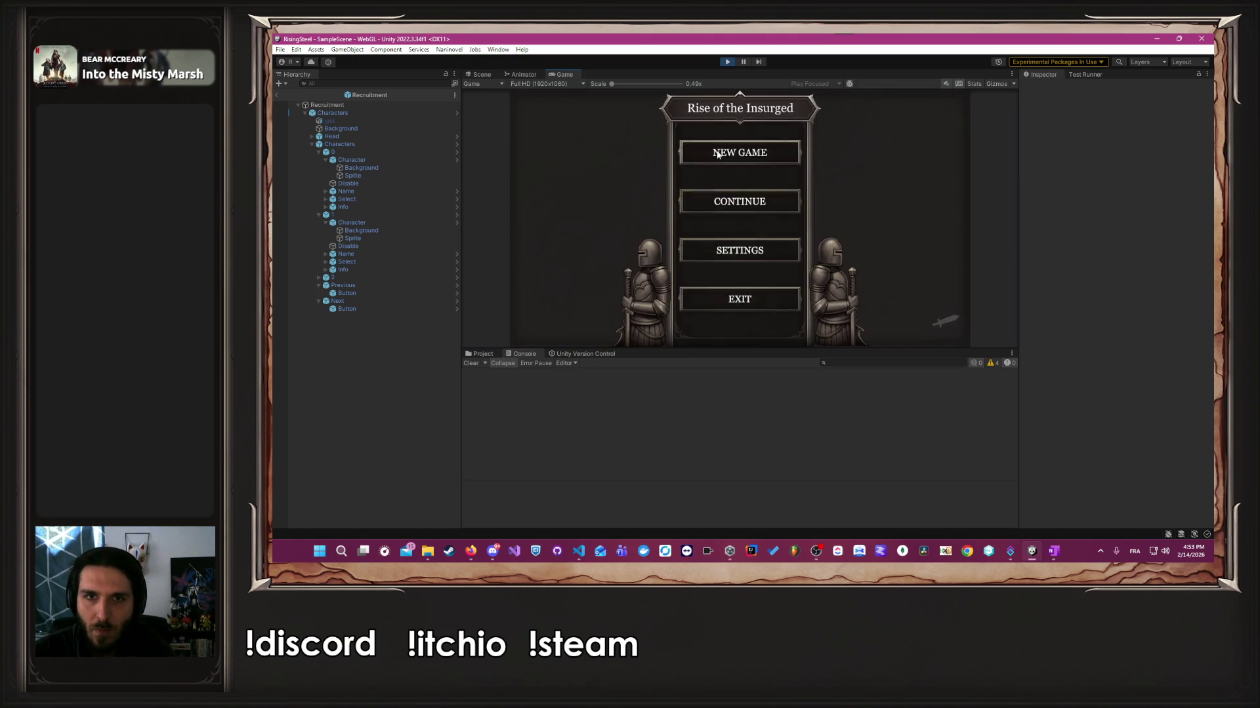
Start a new game, enter the player name Ambre, and pick the left red-haired fighter.
left_click(718, 153)
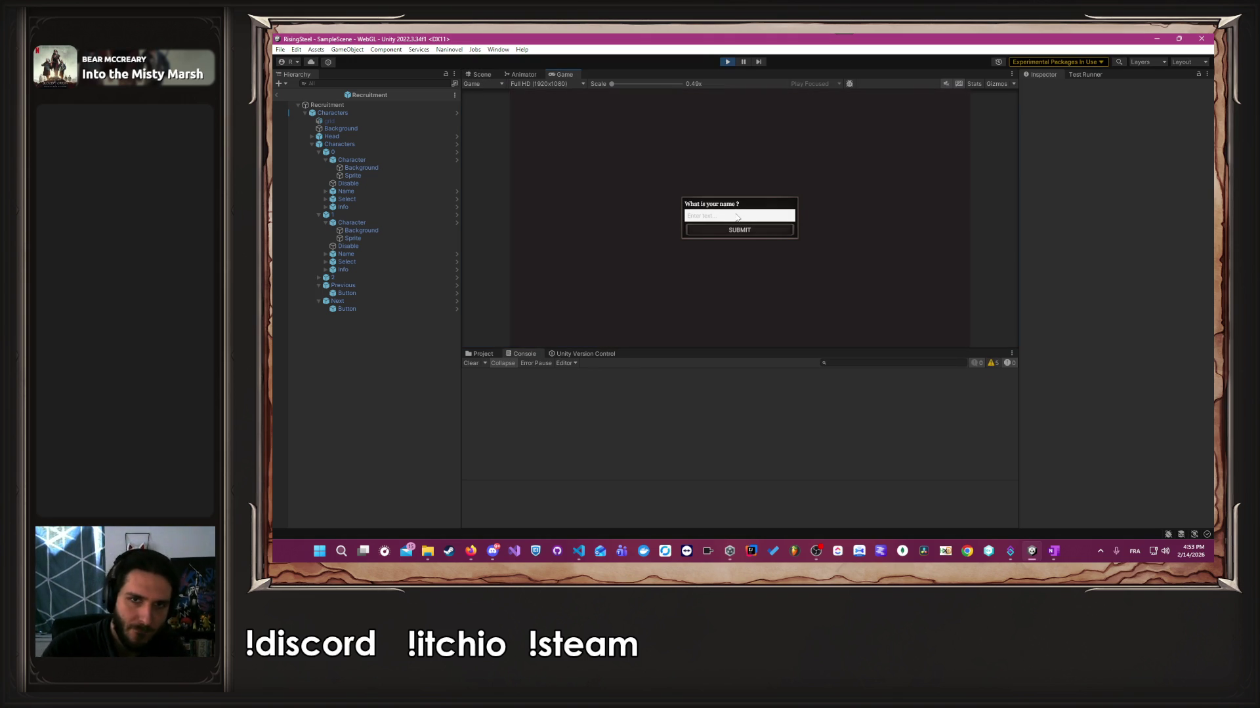
left_click(737, 216)
type("Ambr")
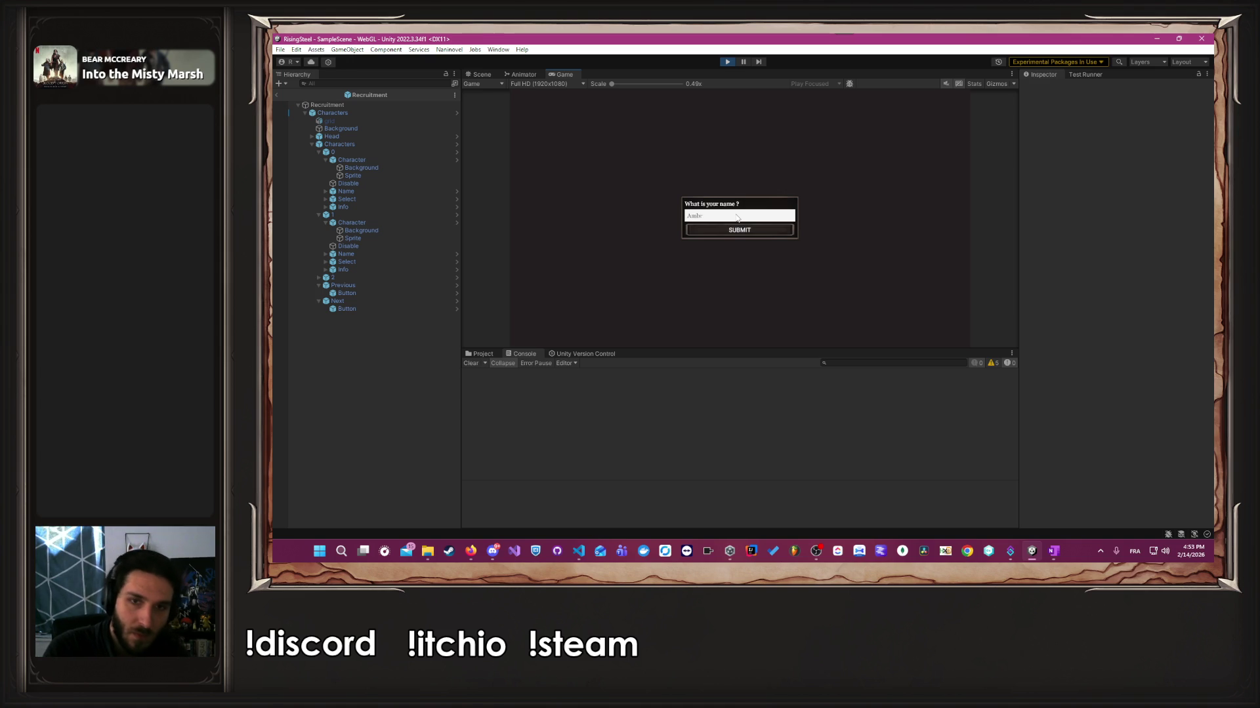
key("Return")
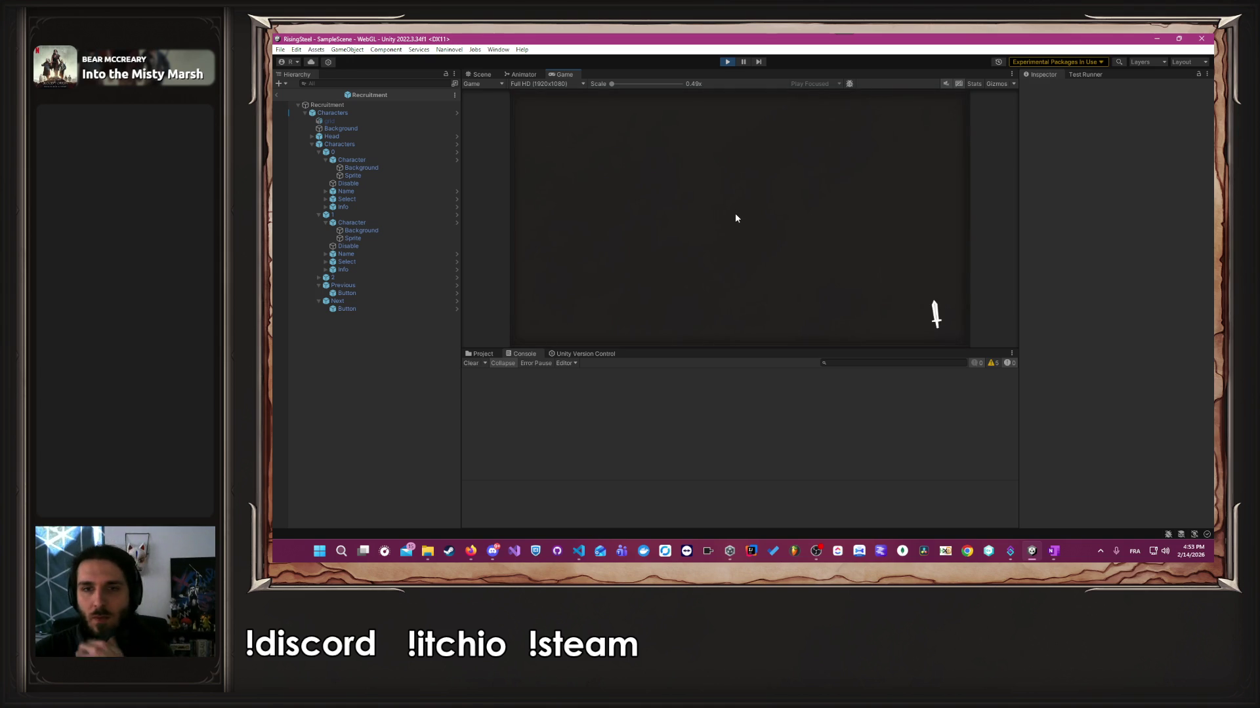
left_click(602, 246)
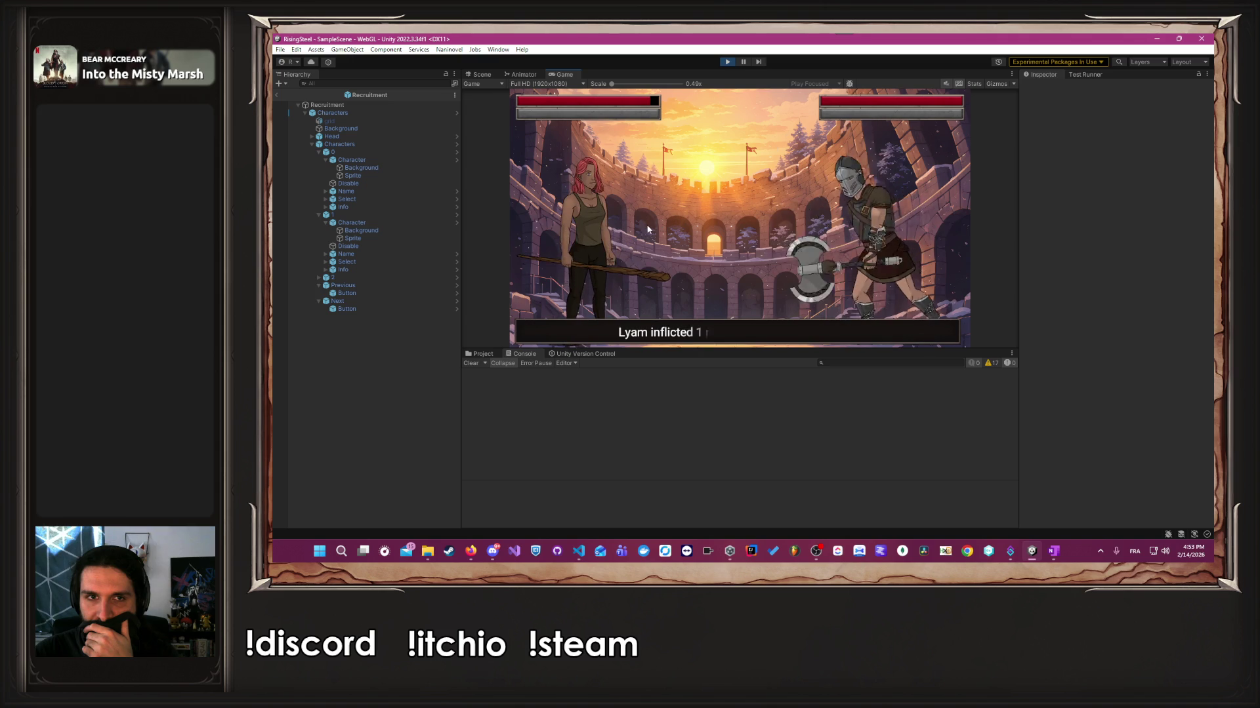
Attack Lyam four times in the arena fight until Ambre's bout ends.
left_click(617, 236)
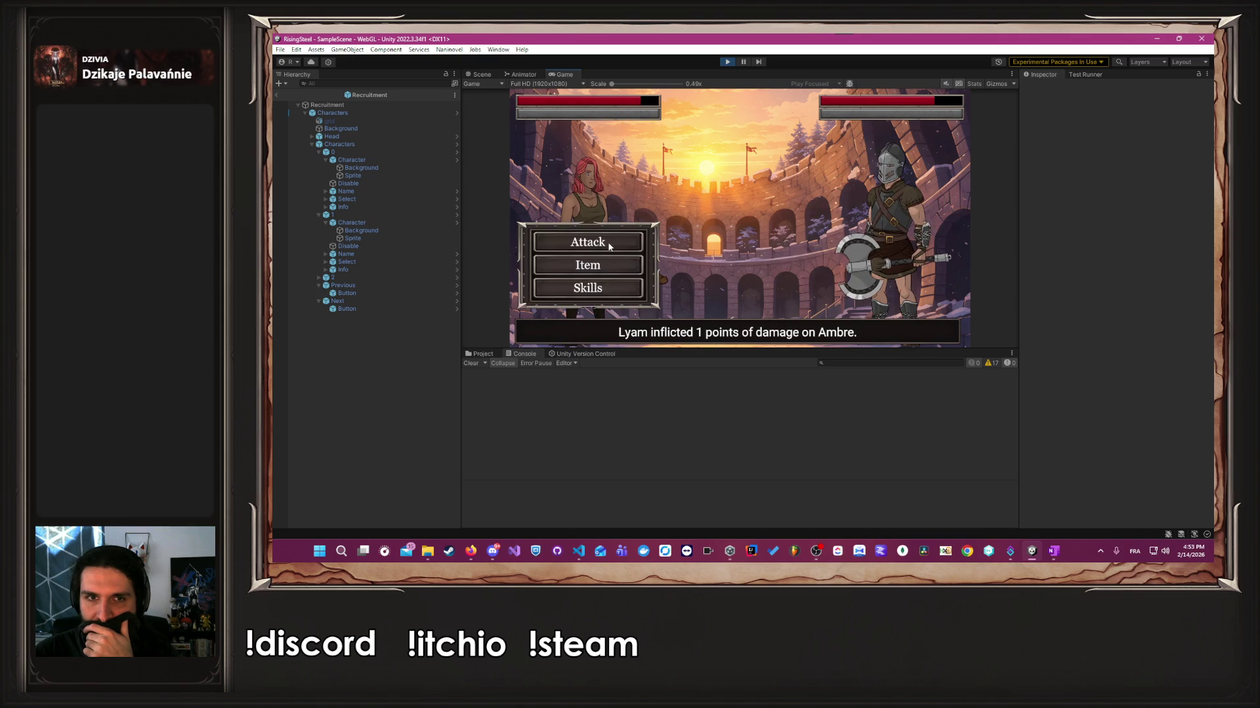
left_click(610, 244)
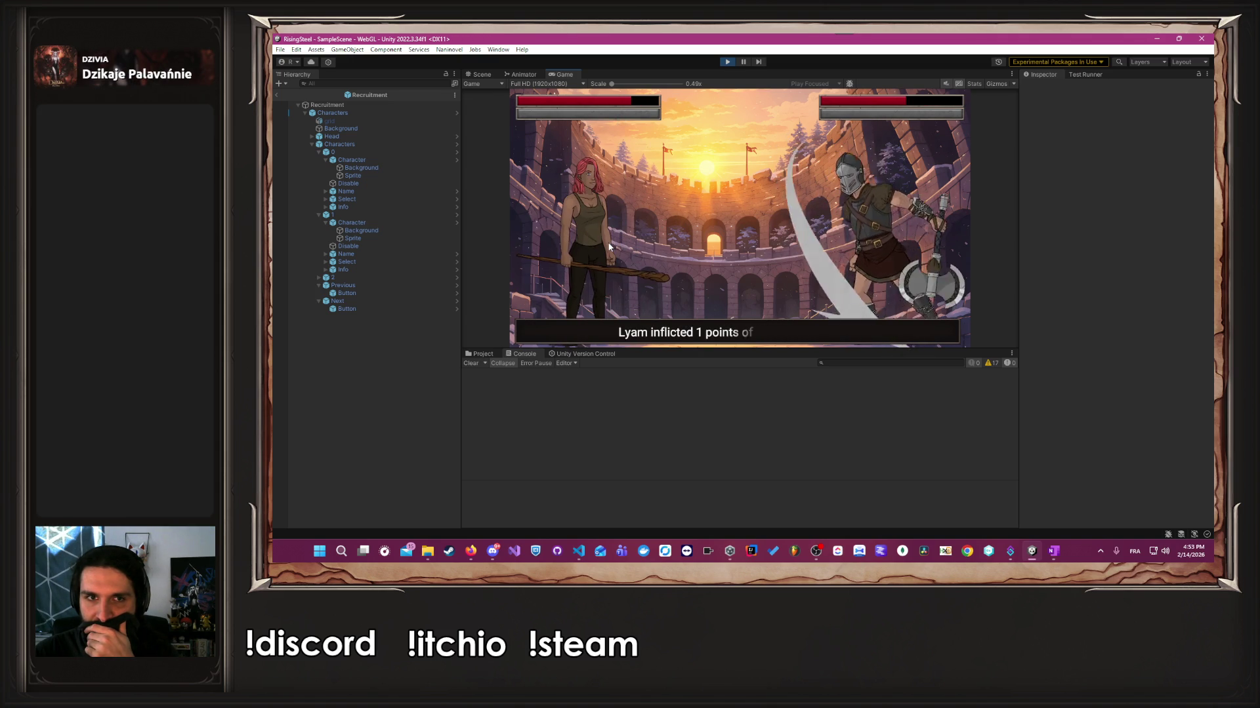
left_click(608, 244)
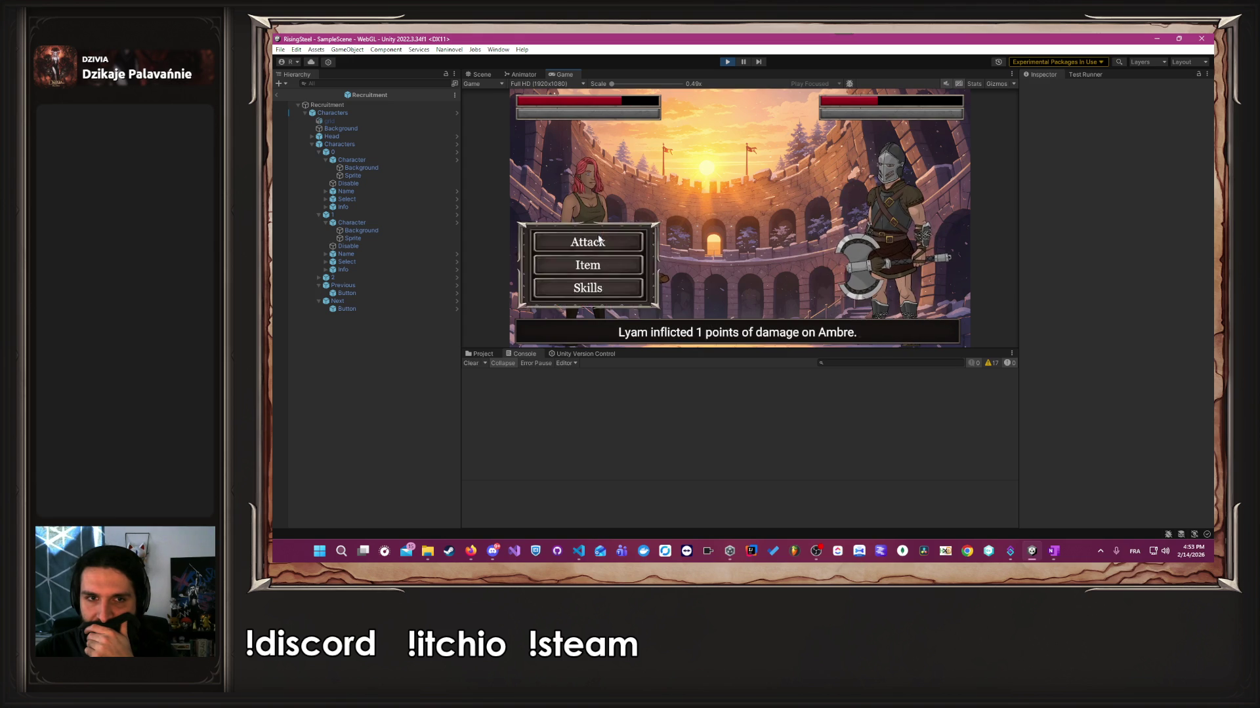
left_click(599, 237)
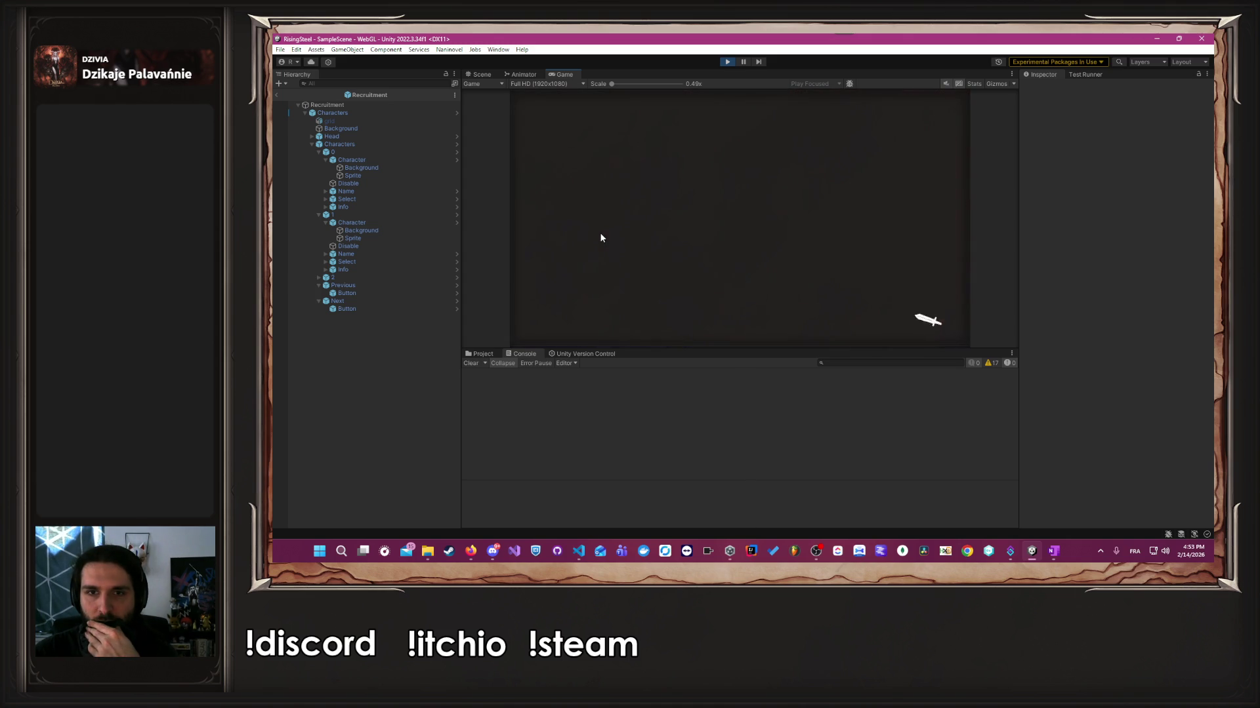
Start the fight against Lira, attack five times to defeat her, and continue past the gold reward.
left_click(699, 210)
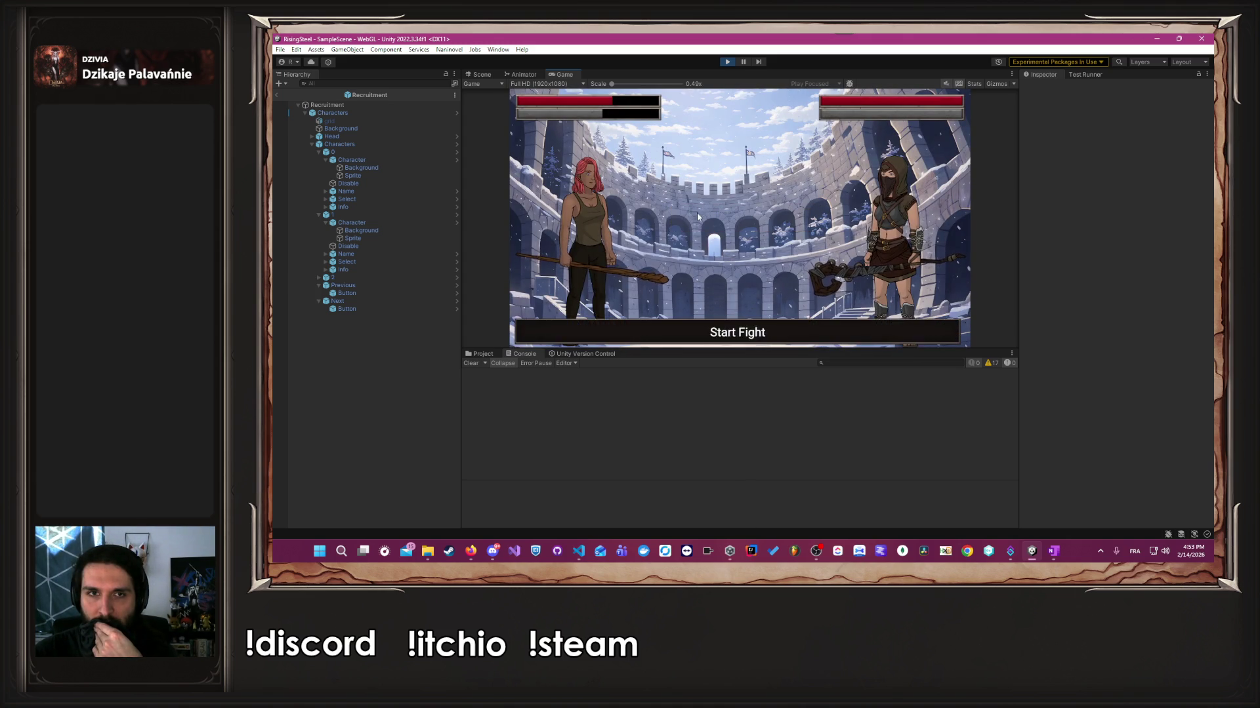
left_click(612, 240)
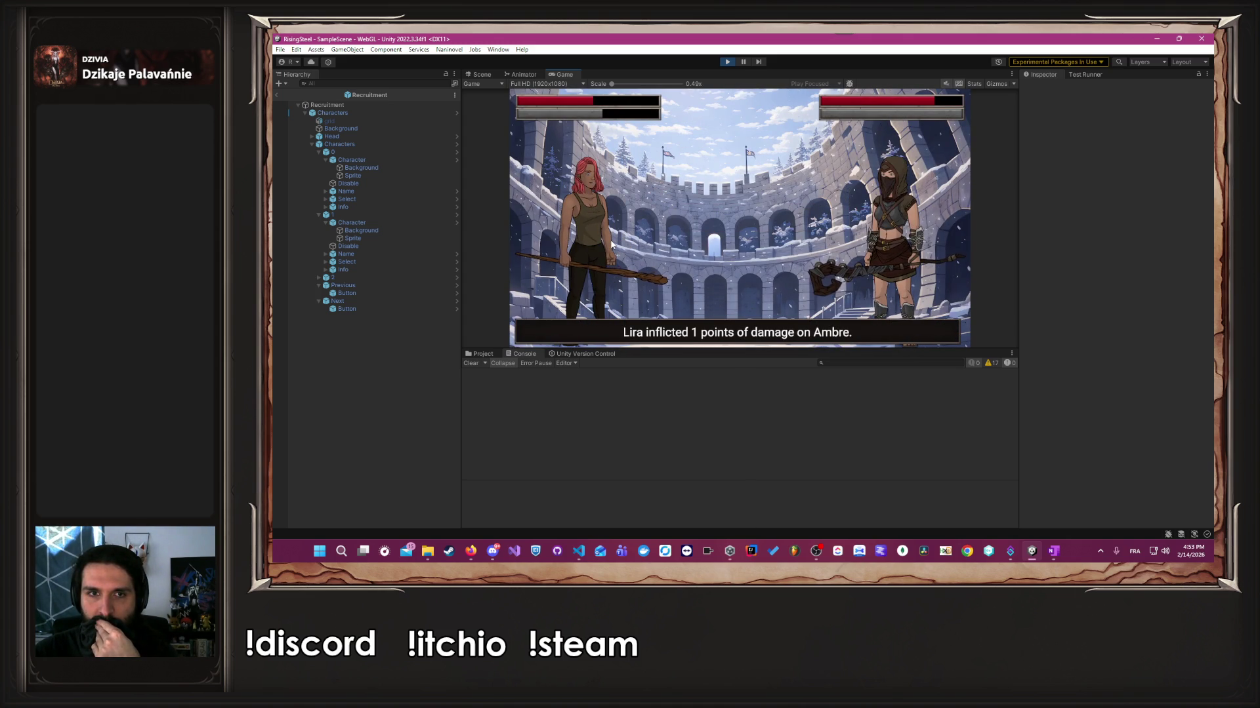
left_click(611, 244)
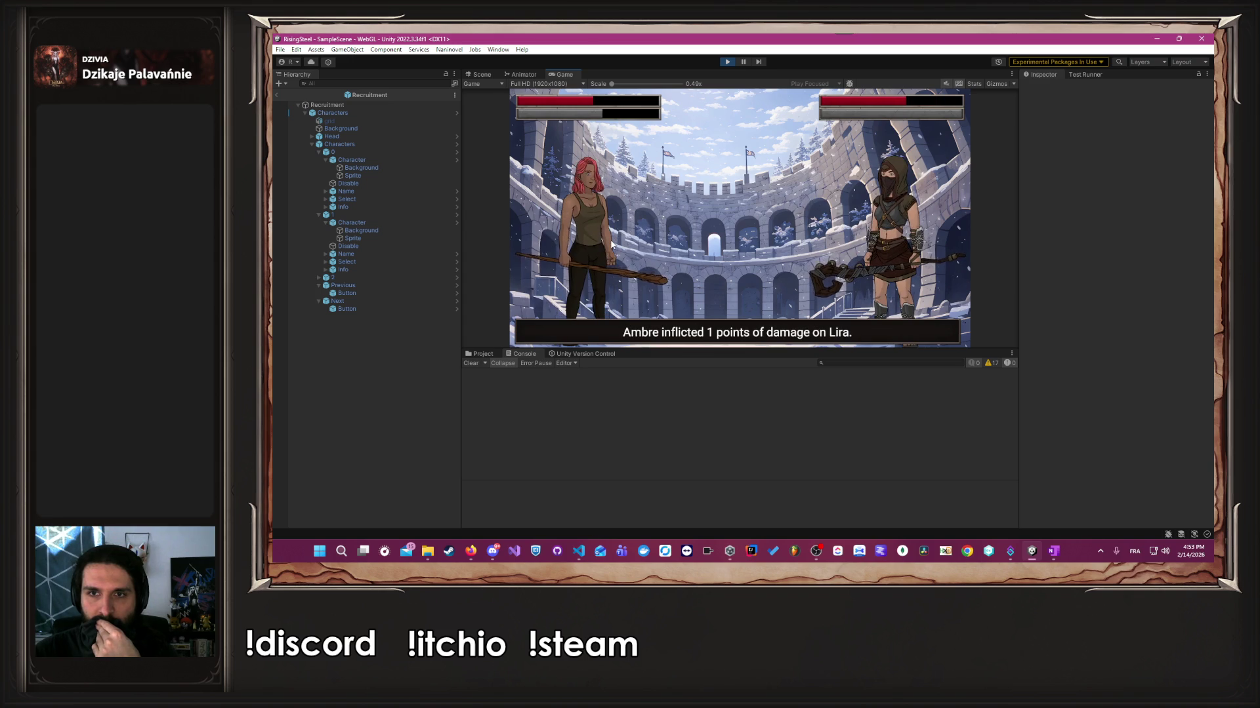
left_click(611, 243)
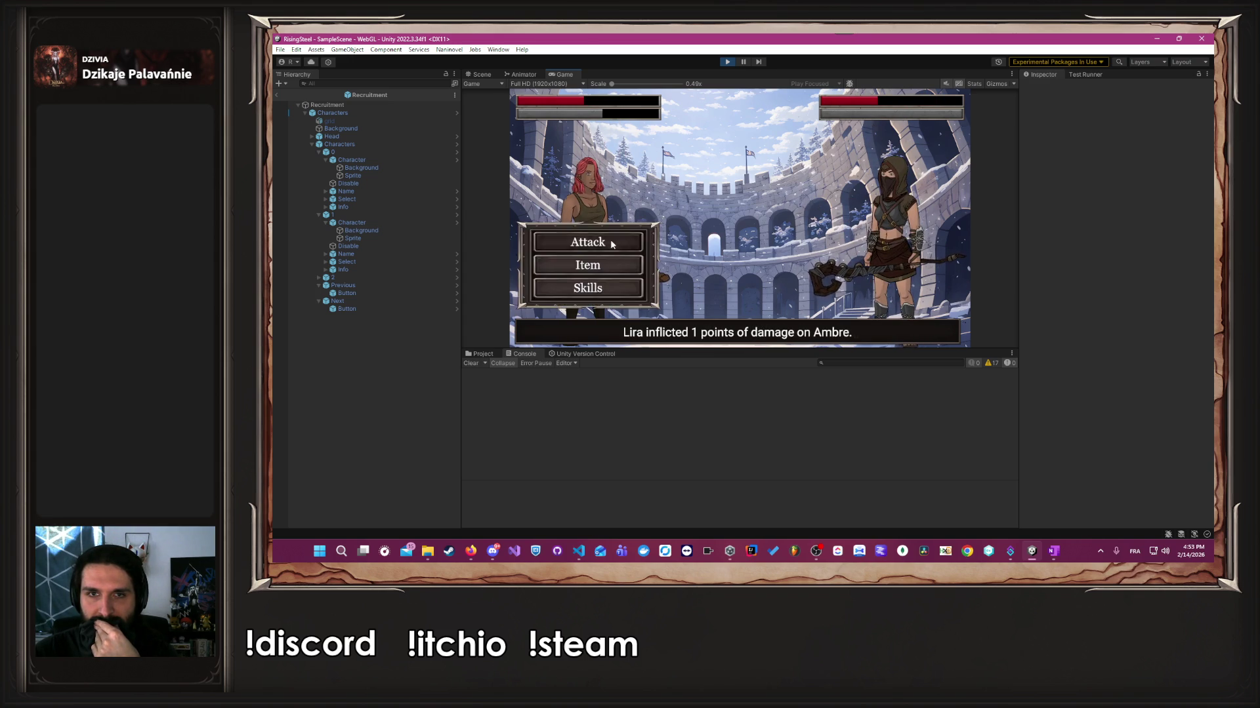
left_click(612, 243)
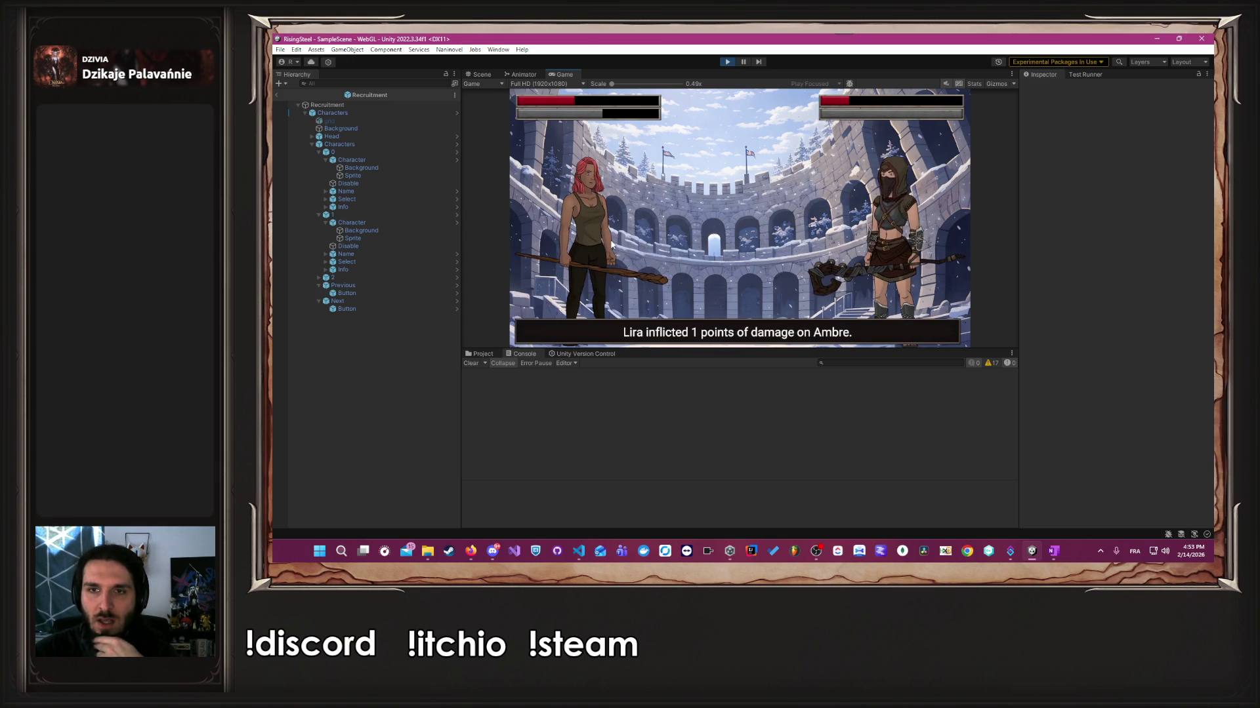
left_click(612, 243)
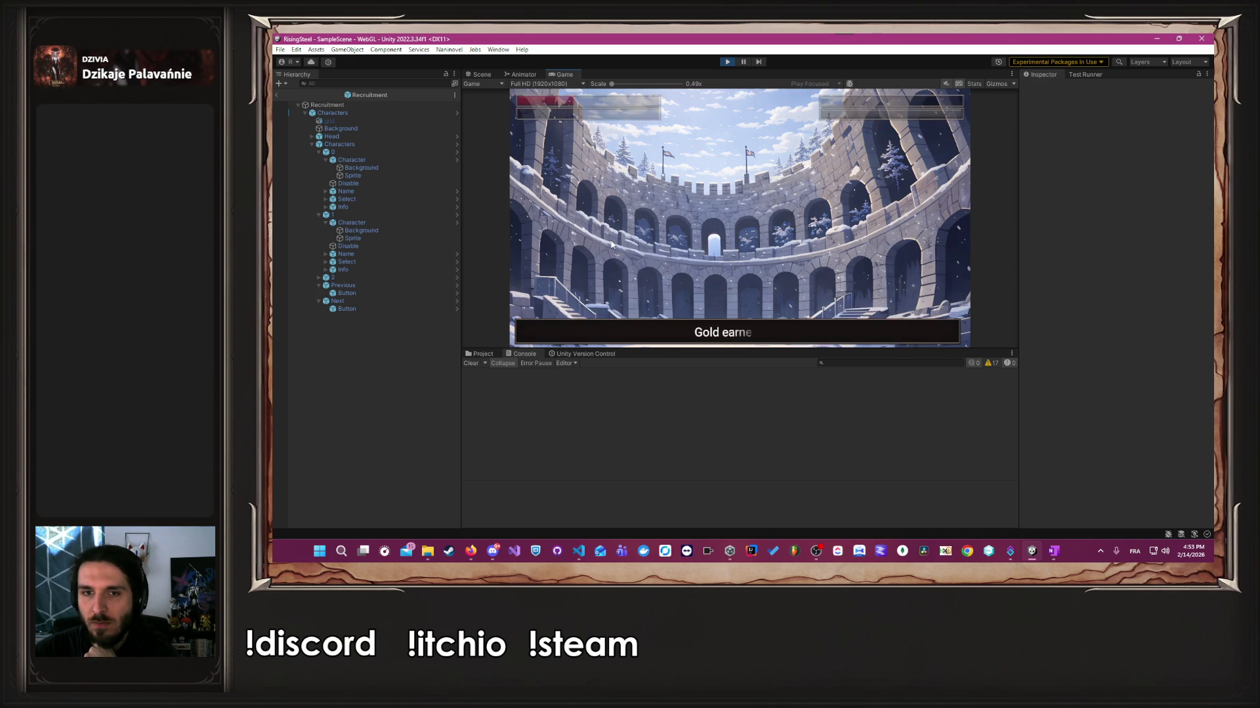
left_click(611, 244)
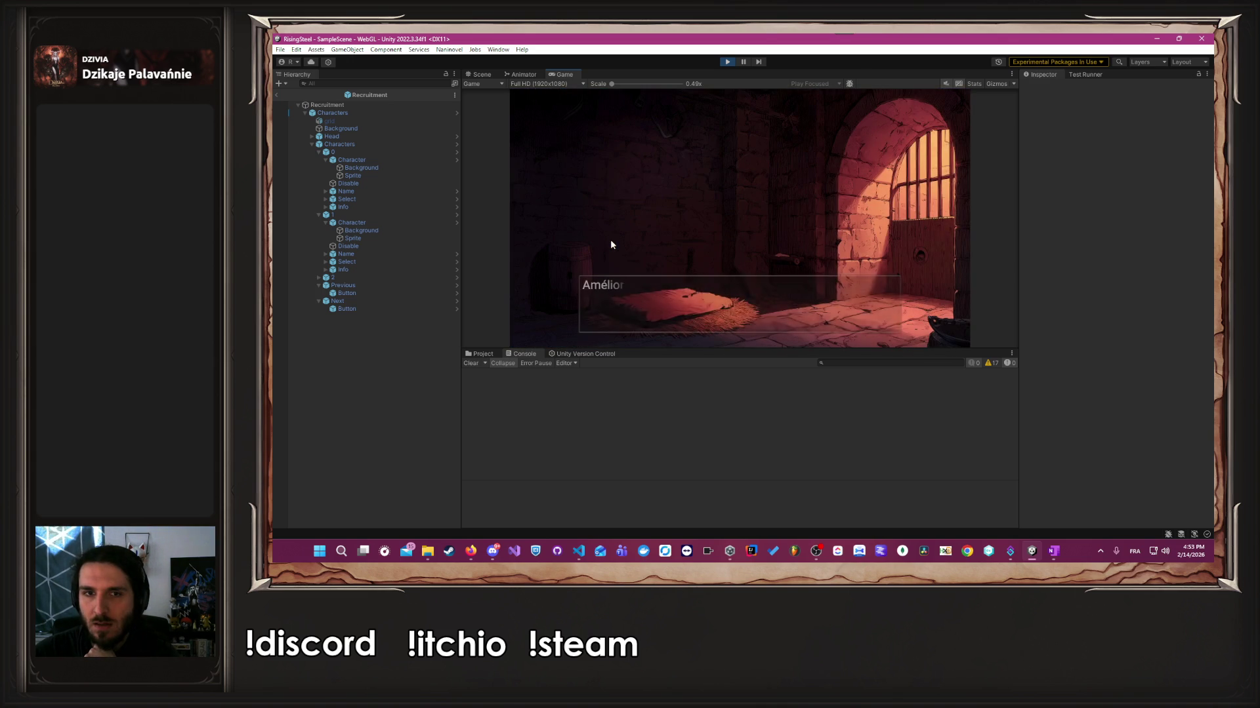